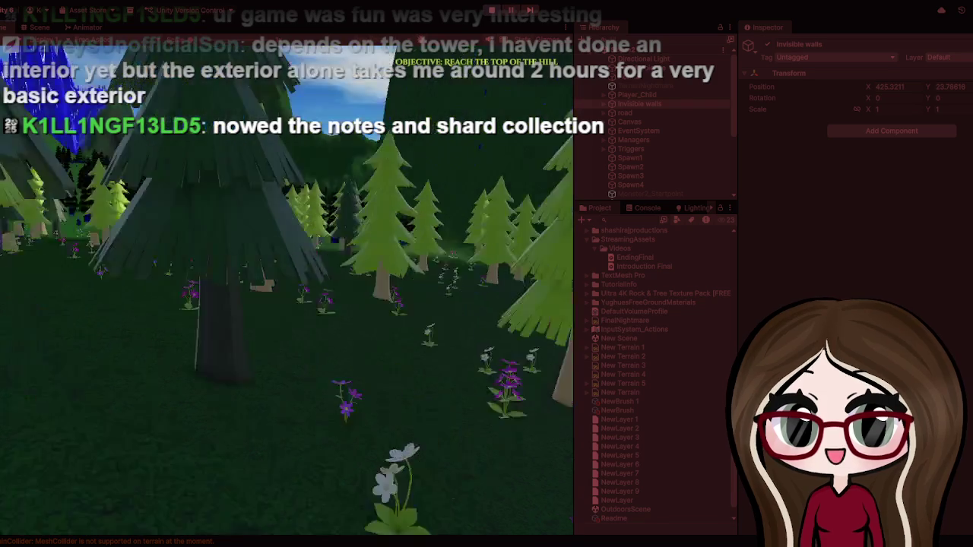
Step: Pause the game, return to the Scene view with the invisible-wall outlines, and select Player_Child
key("Escape")
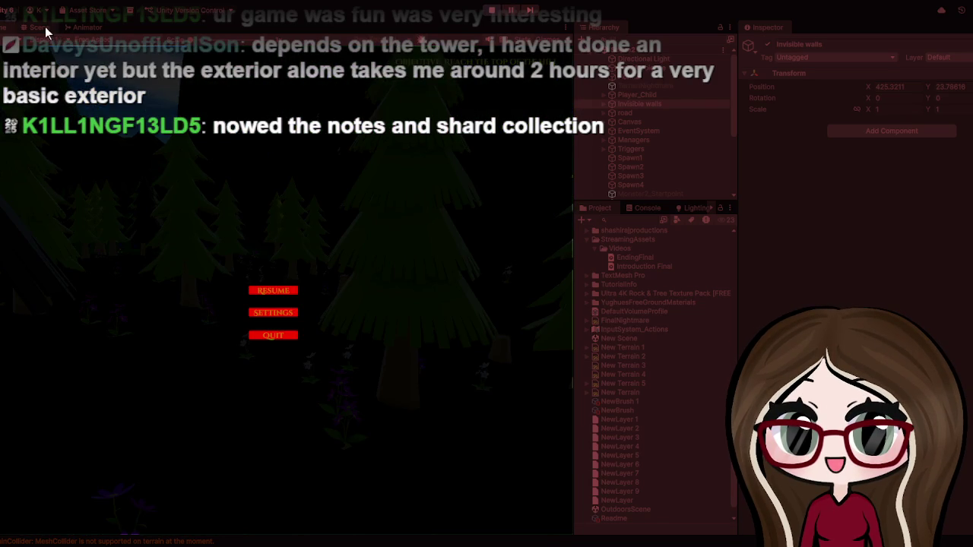
left_click(44, 27)
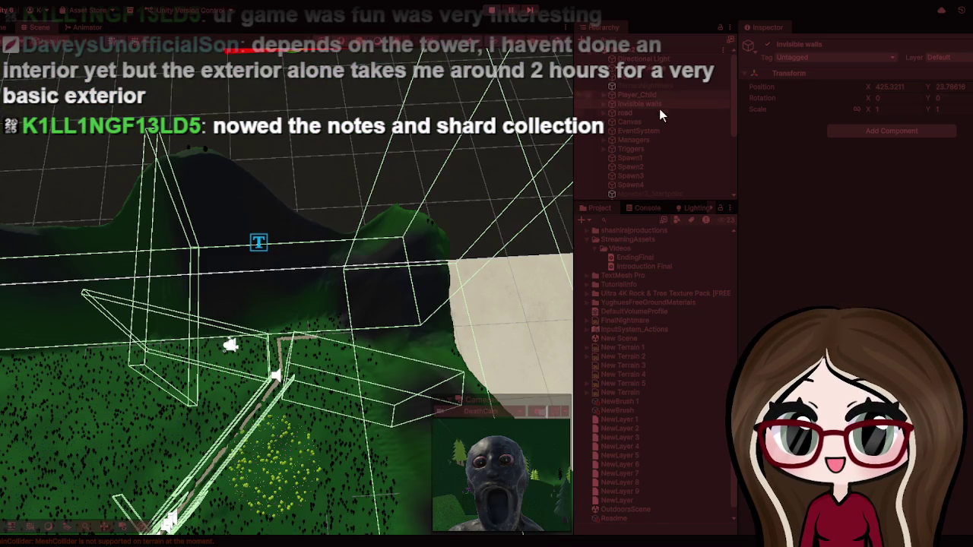
scroll(655, 84, "down", 3)
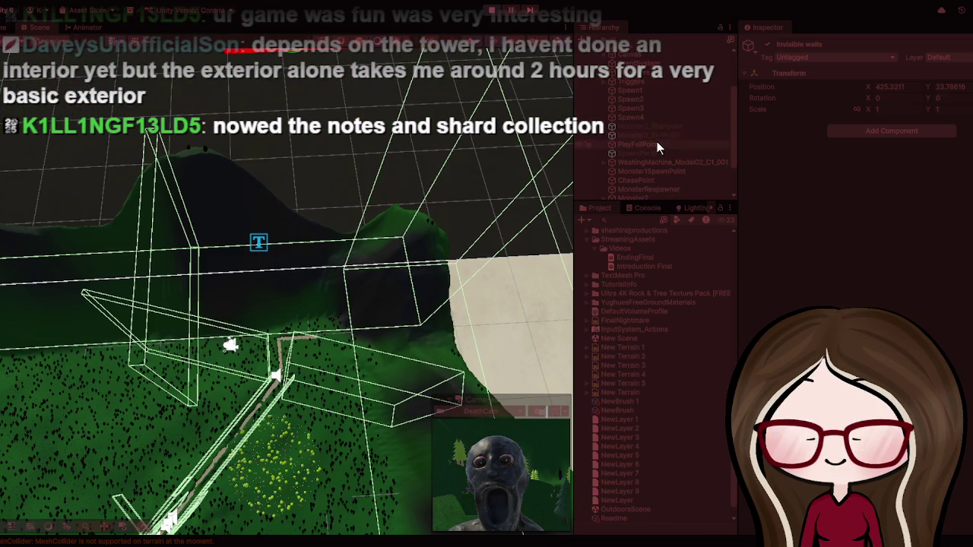
scroll(641, 97, "up", 3)
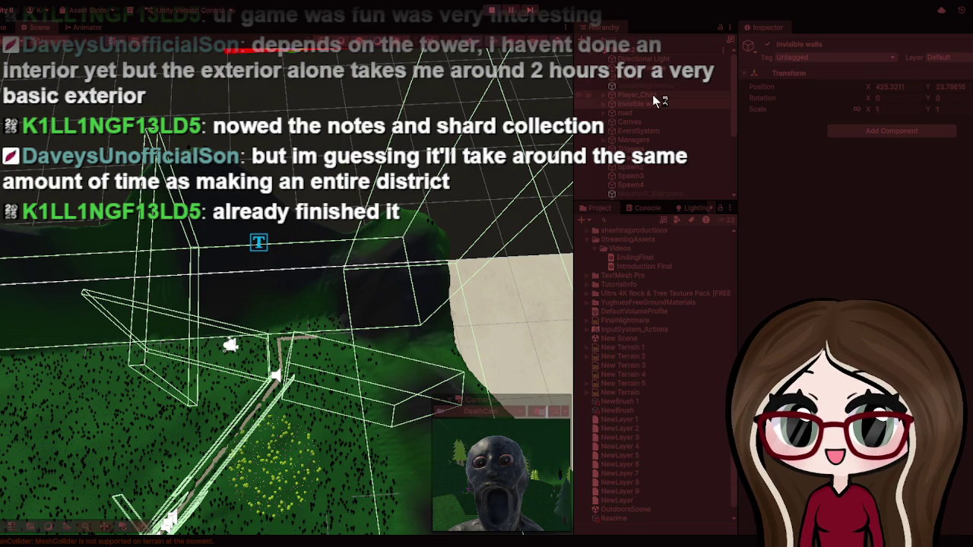
left_click(652, 94)
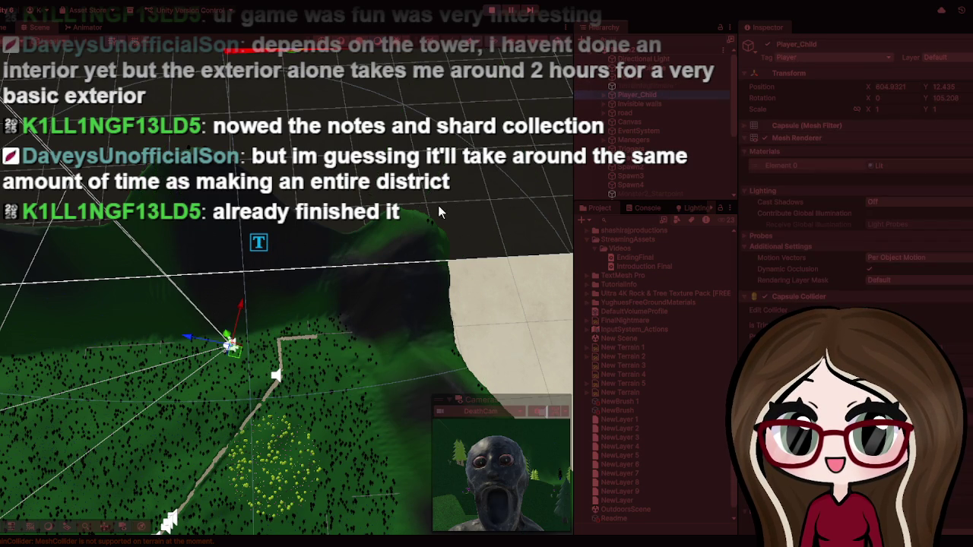
Step: Frame Player_Child and orbit around it to see the path and terrain
key("f")
scroll(384, 308, "up", 3)
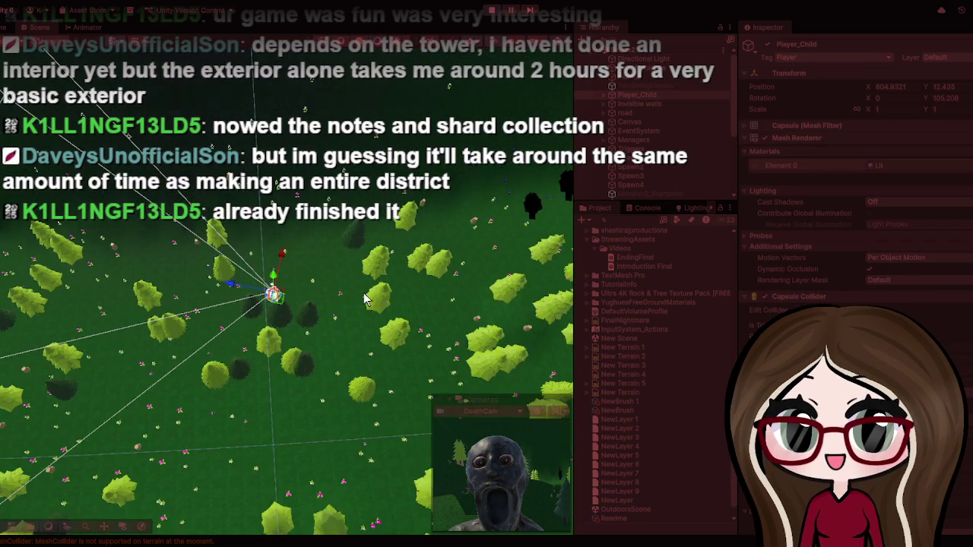
scroll(364, 292, "down", 5)
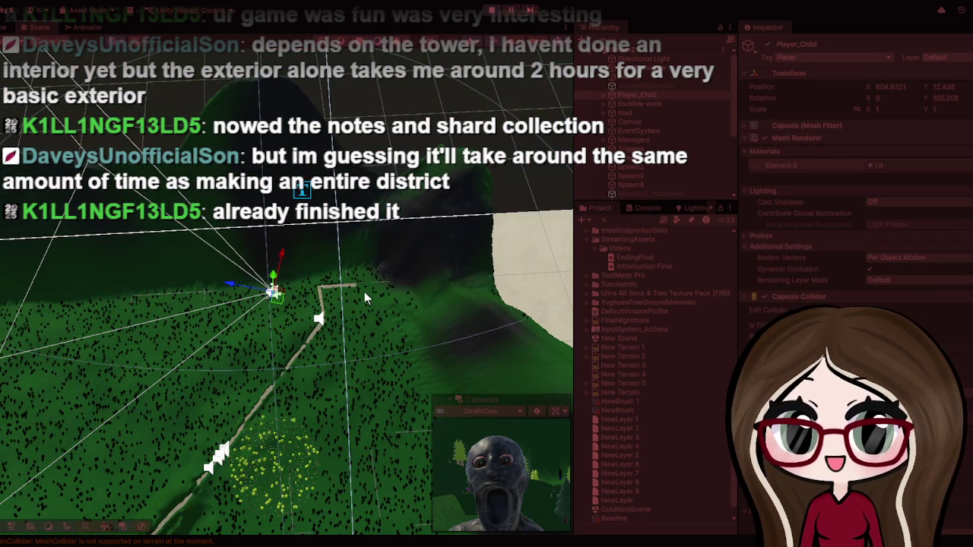
left_click_drag(364, 291, 433, 287)
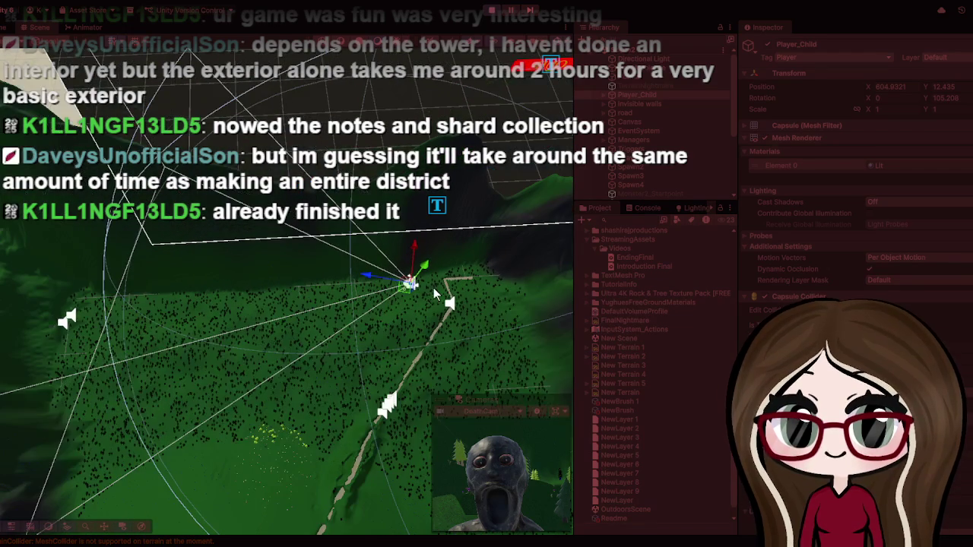
mouse_move(501, 276)
left_mouse_down()
mouse_move(425, 313)
mouse_move(440, 311)
left_mouse_up()
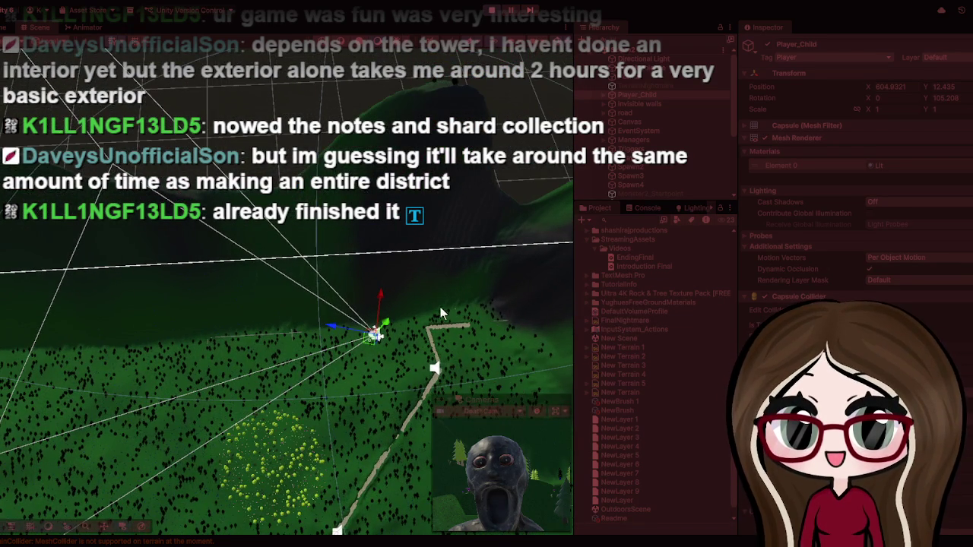
Step: Select Invisible walls together with Player_Child and frame both across the terrain
left_click(663, 102)
left_click(664, 95, "ctrl")
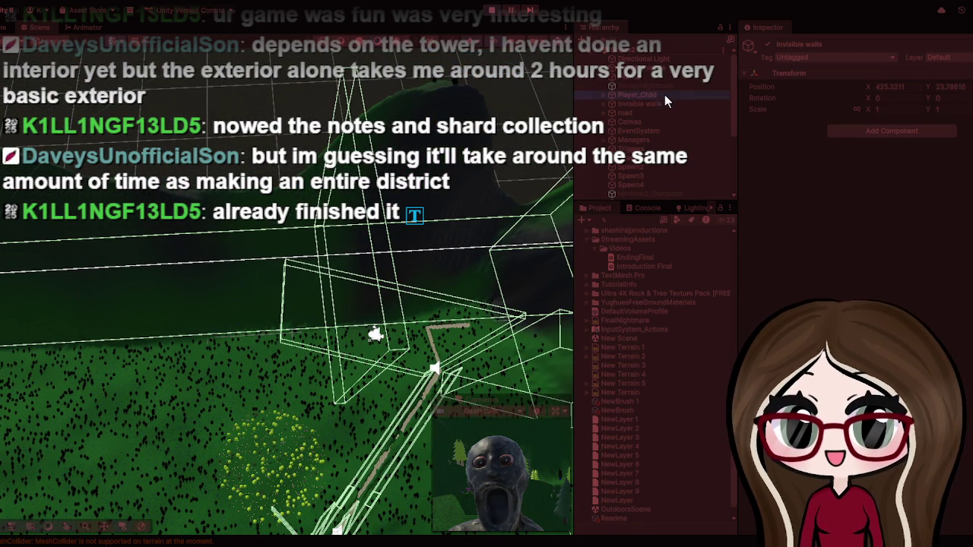
key("f")
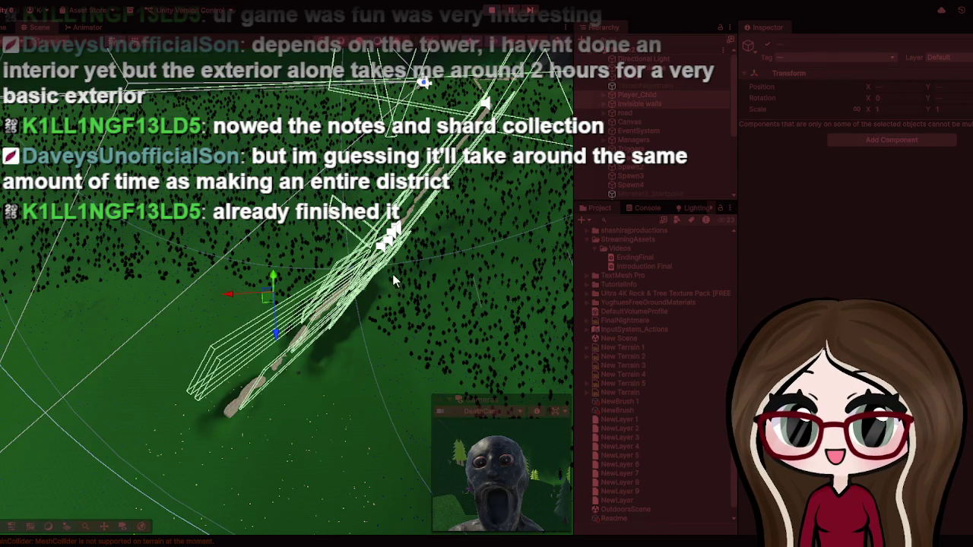
mouse_move(392, 279)
left_mouse_down()
mouse_move(354, 324)
mouse_move(271, 275)
mouse_move(280, 349)
mouse_move(216, 306)
mouse_move(186, 260)
mouse_move(288, 304)
mouse_move(380, 324)
mouse_move(258, 341)
mouse_move(336, 197)
left_mouse_up()
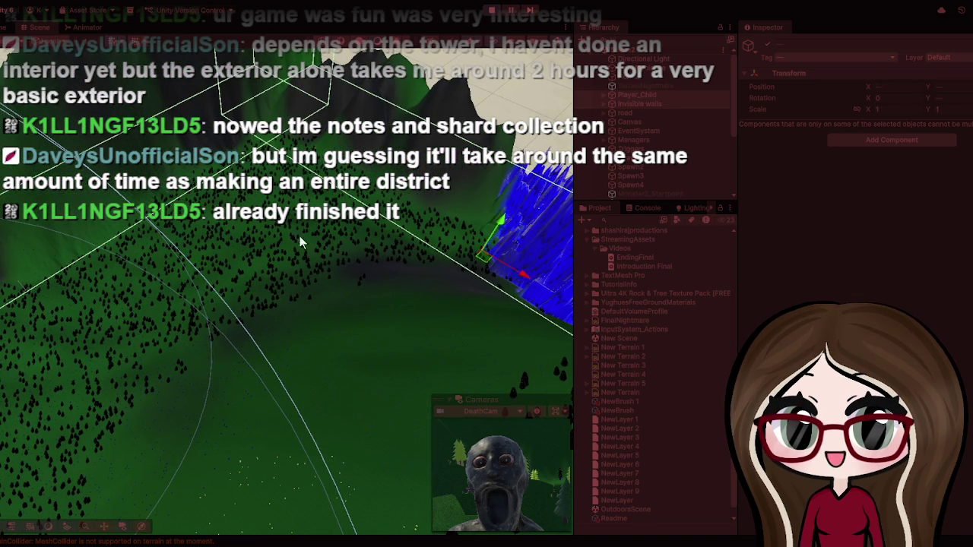
Step: Frame the player object in the Scene view and orbit across the foggy ground
left_click(293, 279)
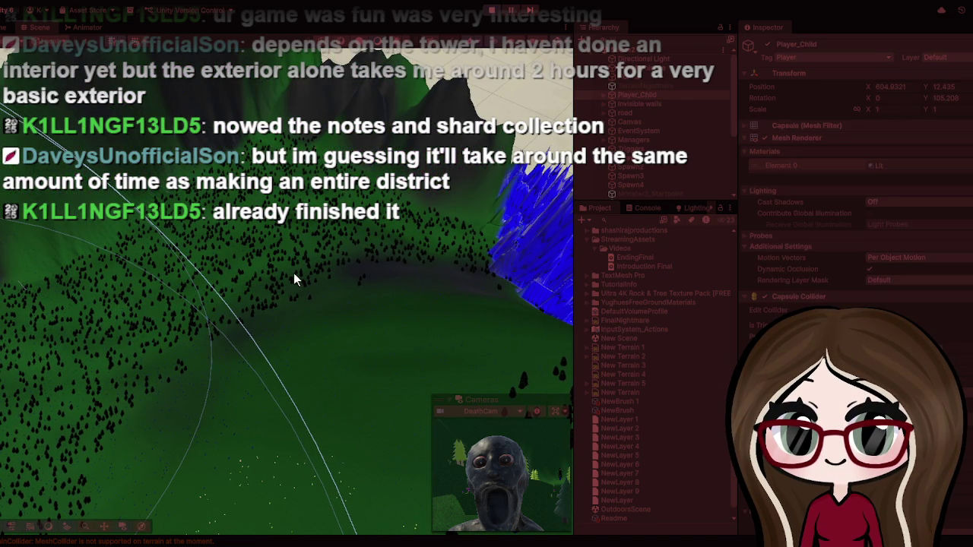
key("f")
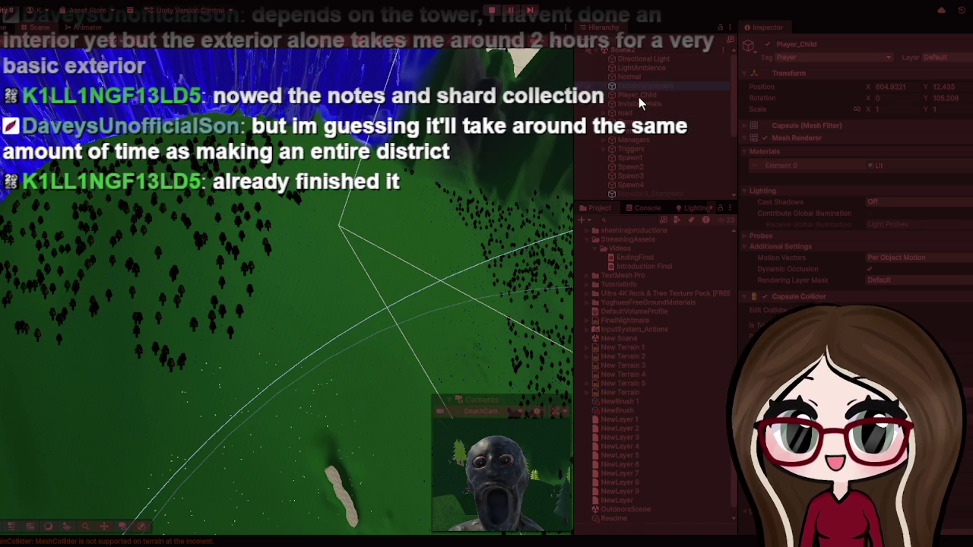
left_click(636, 96)
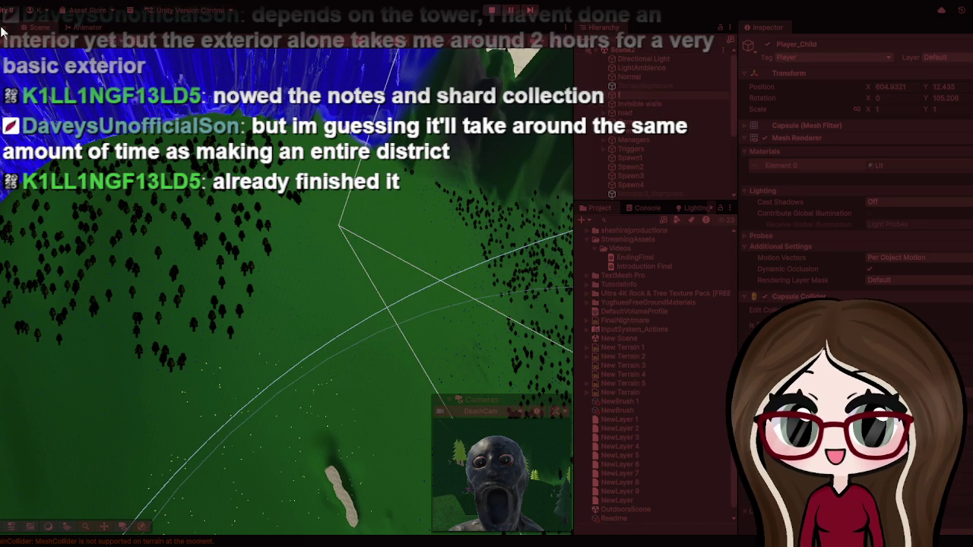
left_click(3, 28)
left_click(29, 31)
key("f")
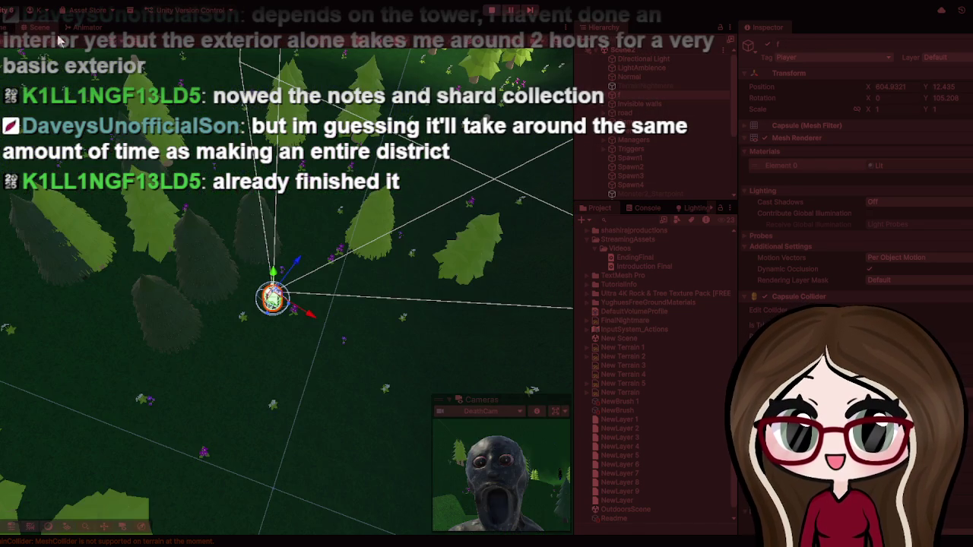
scroll(287, 190, "down", 10)
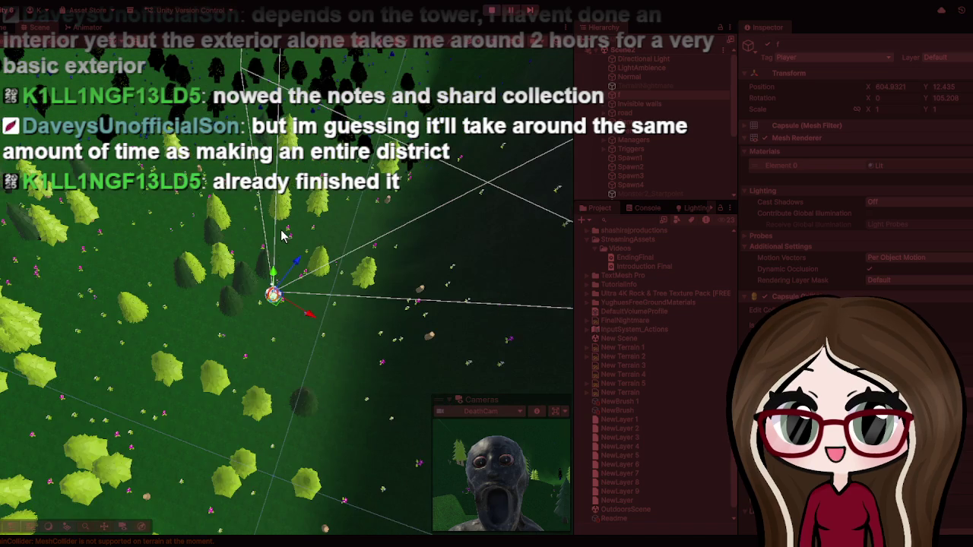
left_click_drag(285, 249, 366, 266)
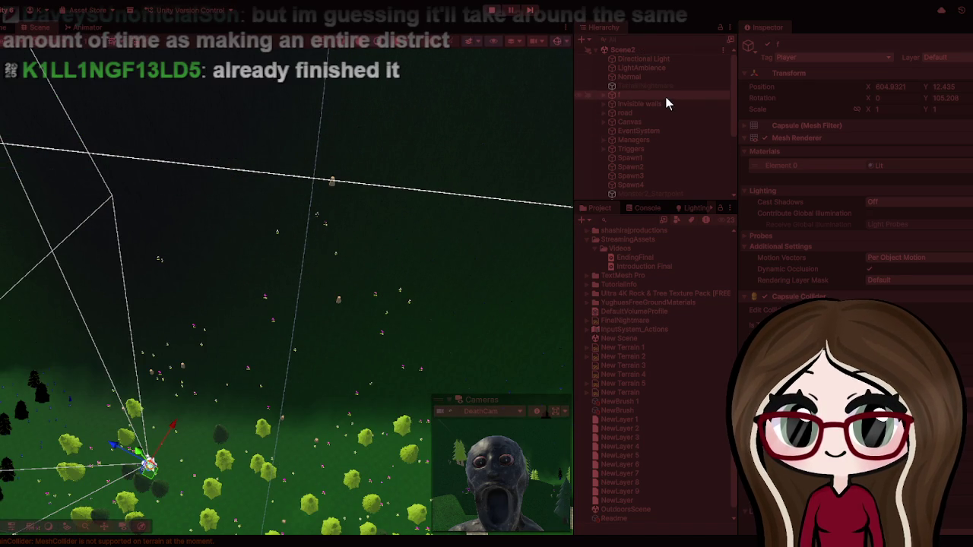
Step: Rename the player object back to Player_Child in the Inspector and reselect it
left_click(799, 43)
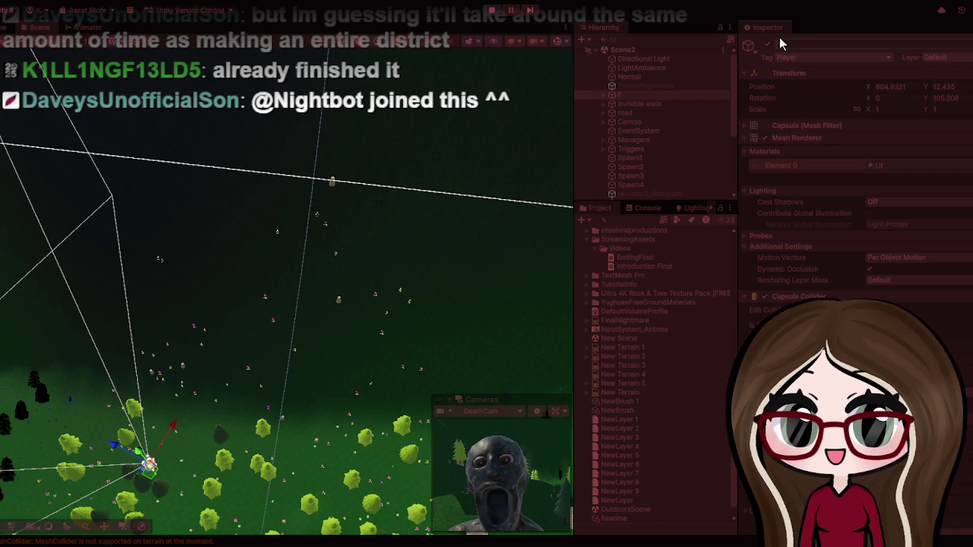
type("Plauy")
type("yer")
type("_Child")
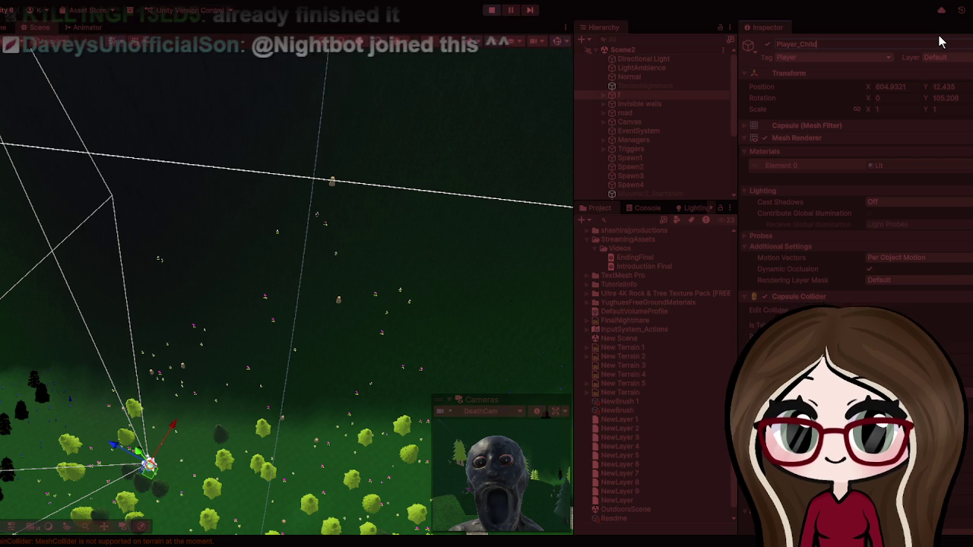
left_click(680, 79)
left_click(655, 94)
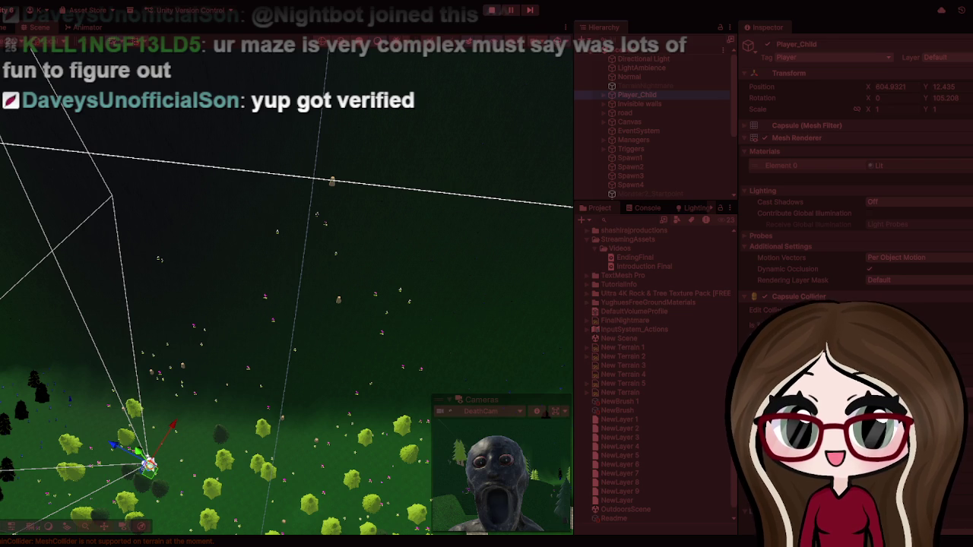
scroll(396, 306, "down", 10)
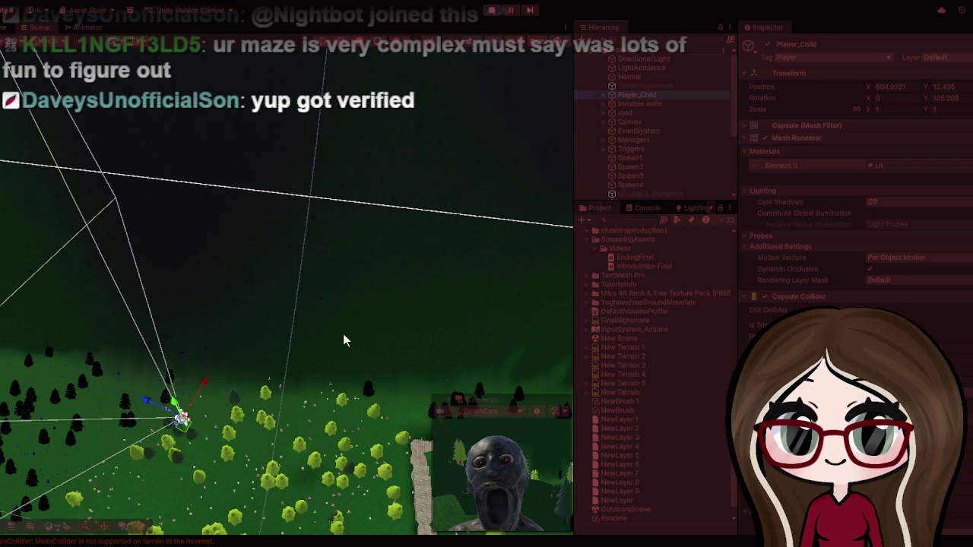
Step: Add Invisible walls to the selection, orbit the terrain view, and enter Play mode
scroll(236, 379, "down", 5)
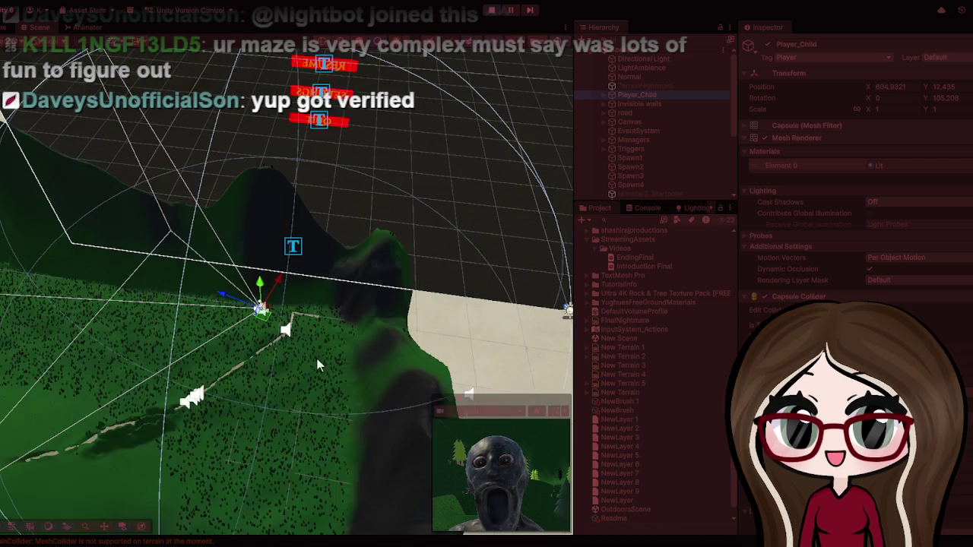
left_click(660, 104, "ctrl")
scroll(251, 300, "up", 6)
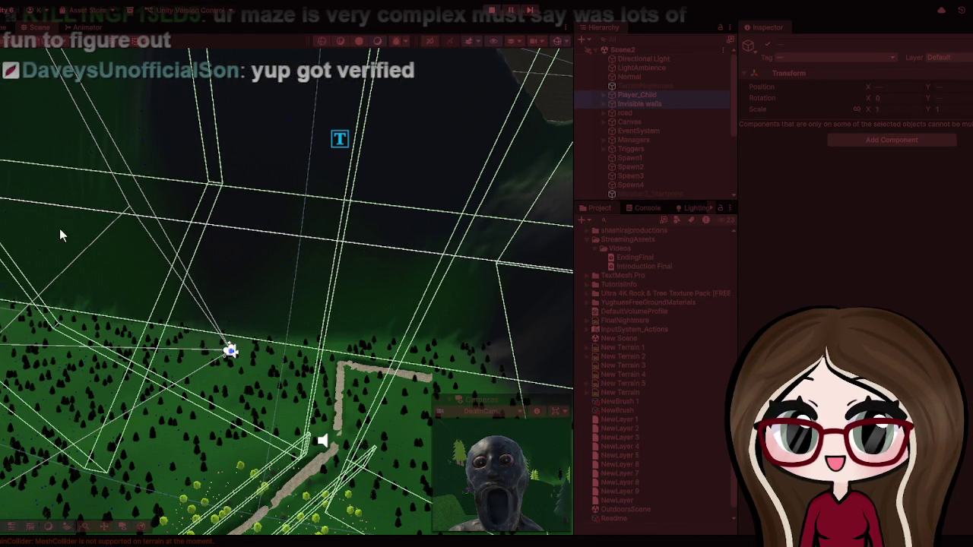
mouse_move(91, 48)
left_mouse_down()
mouse_move(64, 35)
mouse_move(251, 400)
mouse_move(169, 388)
mouse_move(234, 388)
mouse_move(203, 264)
mouse_move(156, 171)
mouse_move(141, 164)
mouse_move(218, 185)
mouse_move(209, 87)
mouse_move(166, 127)
left_mouse_up()
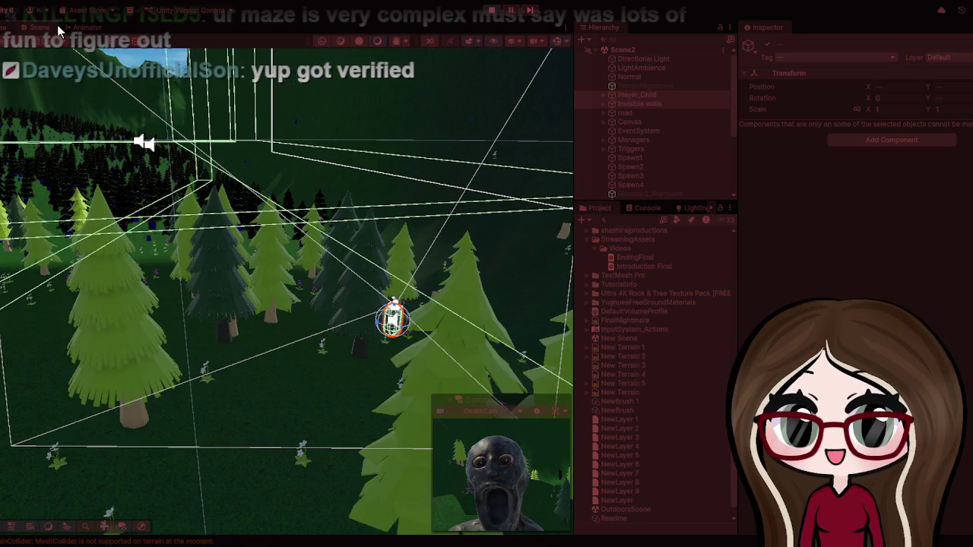
left_click(59, 29)
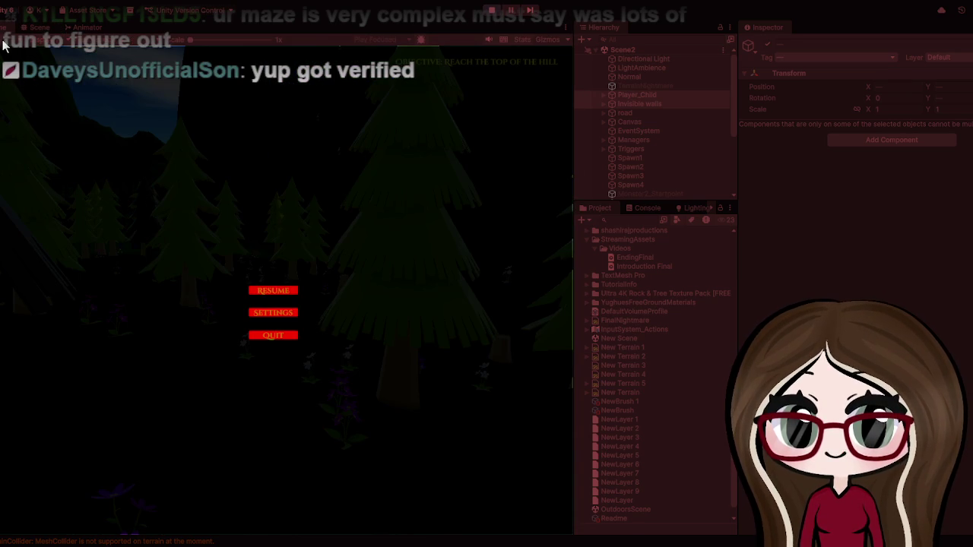
Step: Resume the game and walk forward through the forest, backing and sidestepping away from a tree
left_click(270, 289)
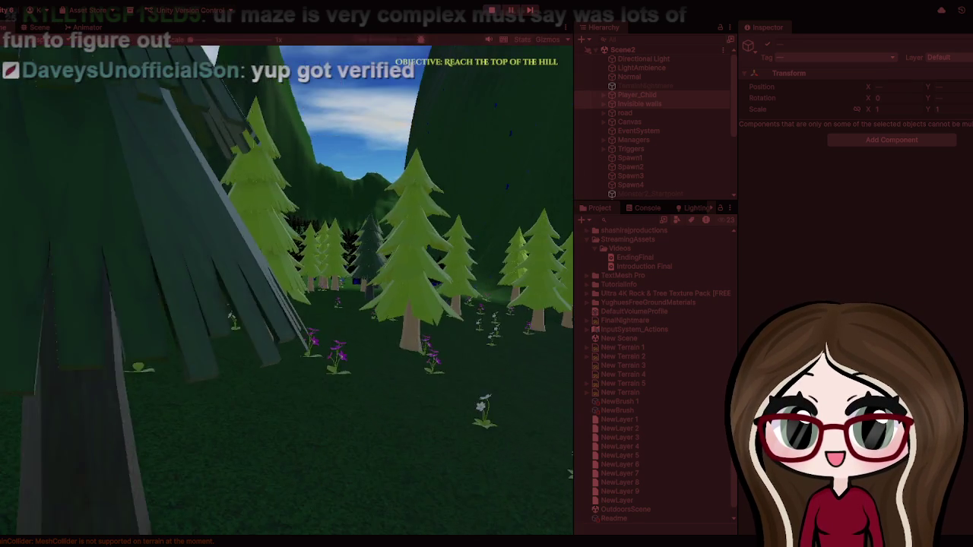
key("w")
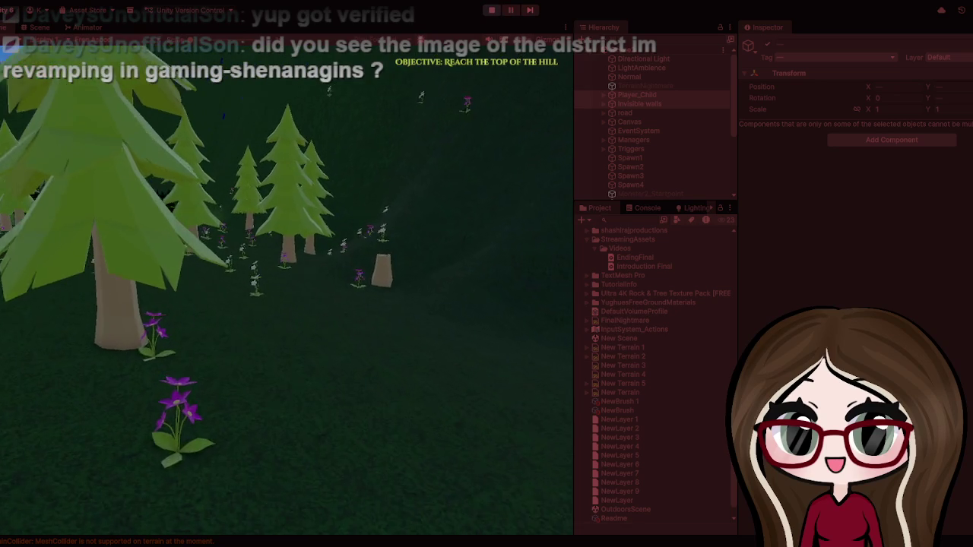
key("w")
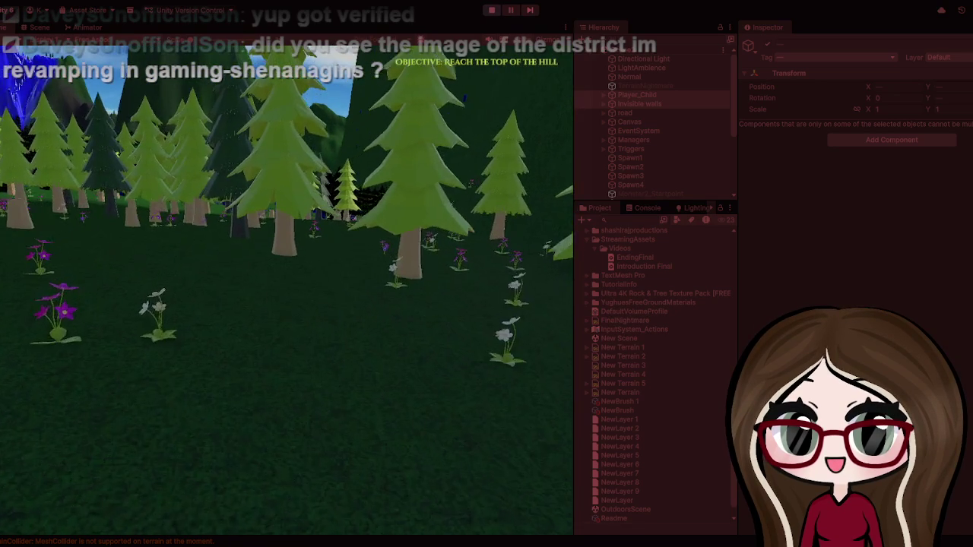
key("w")
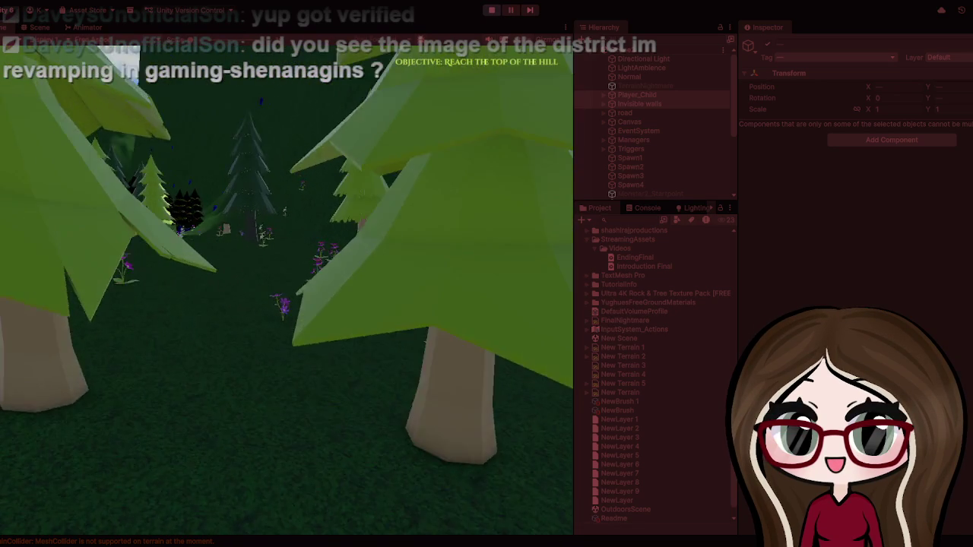
key("w")
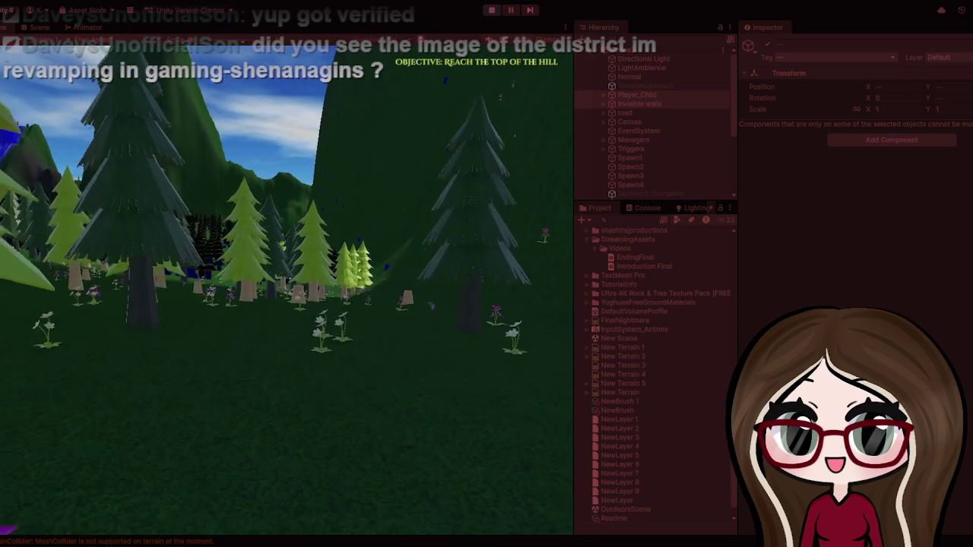
key("w")
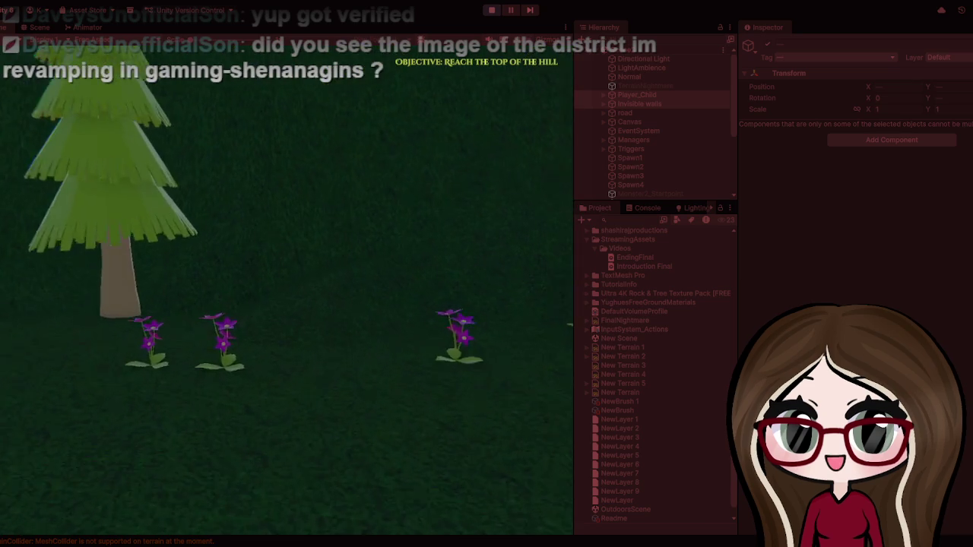
key("w")
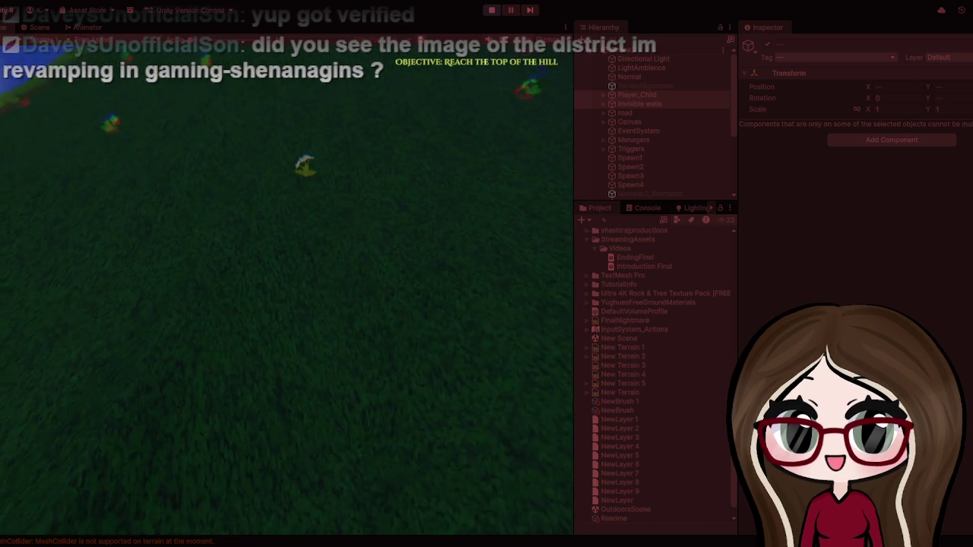
key("w")
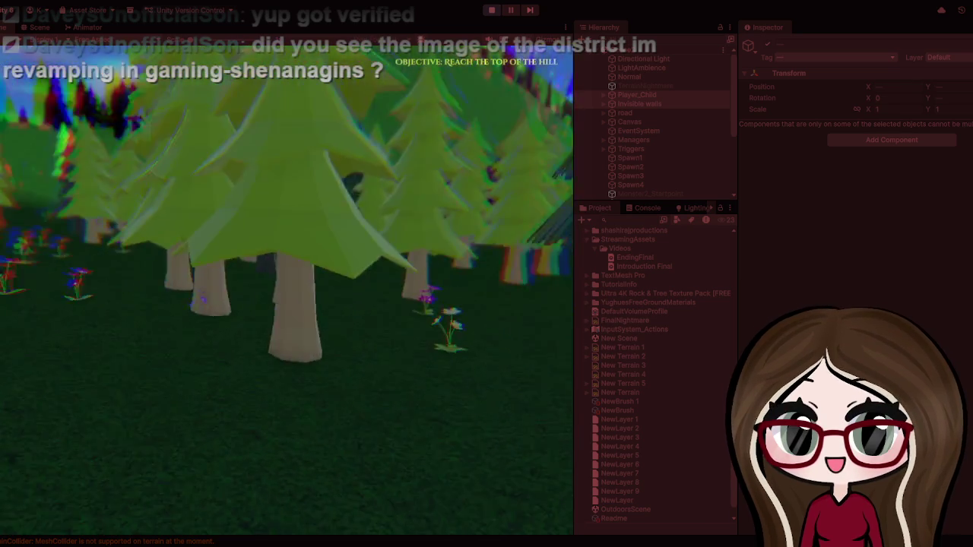
key("w")
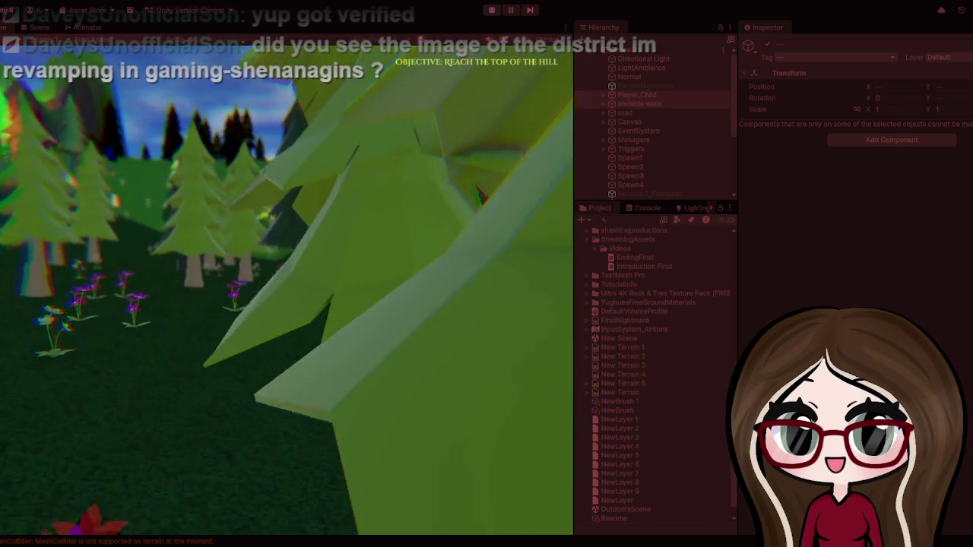
key("s")
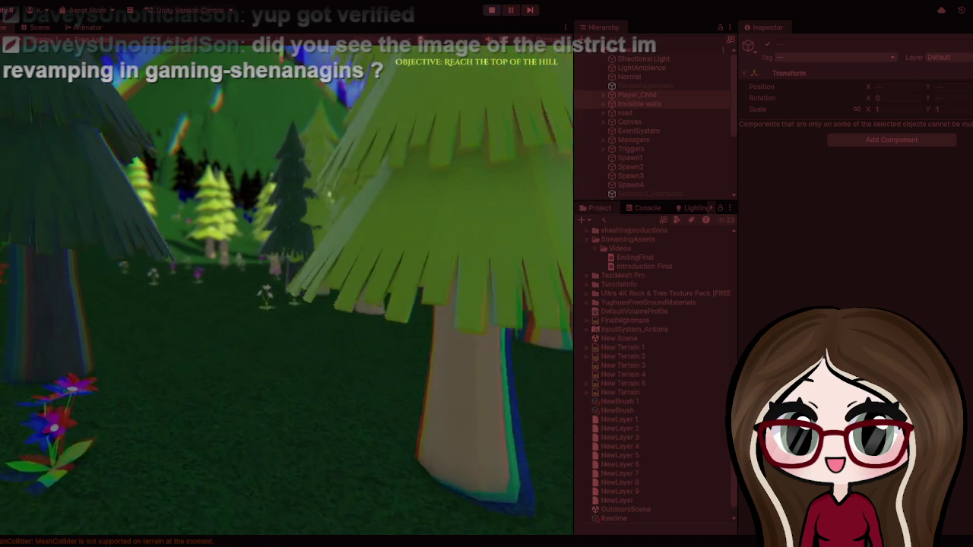
key("a")
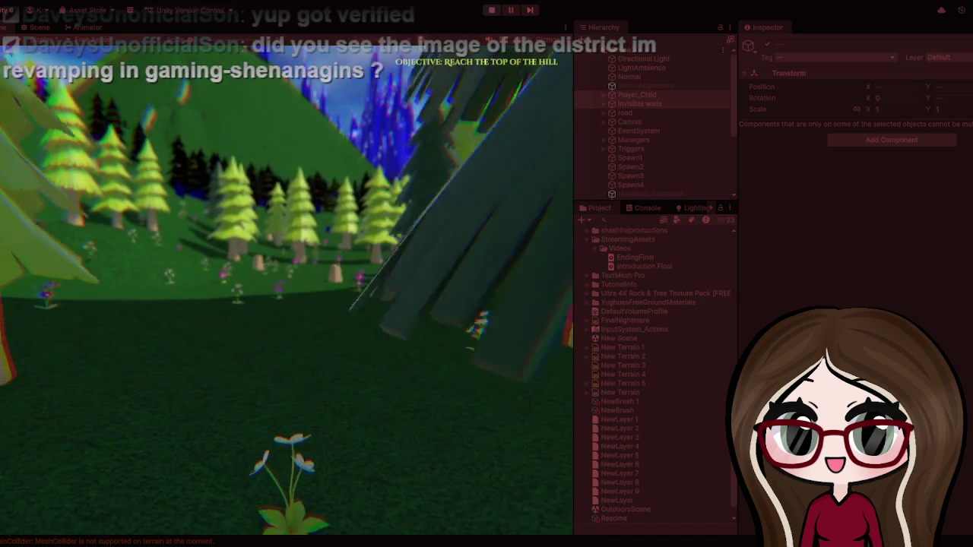
key("d")
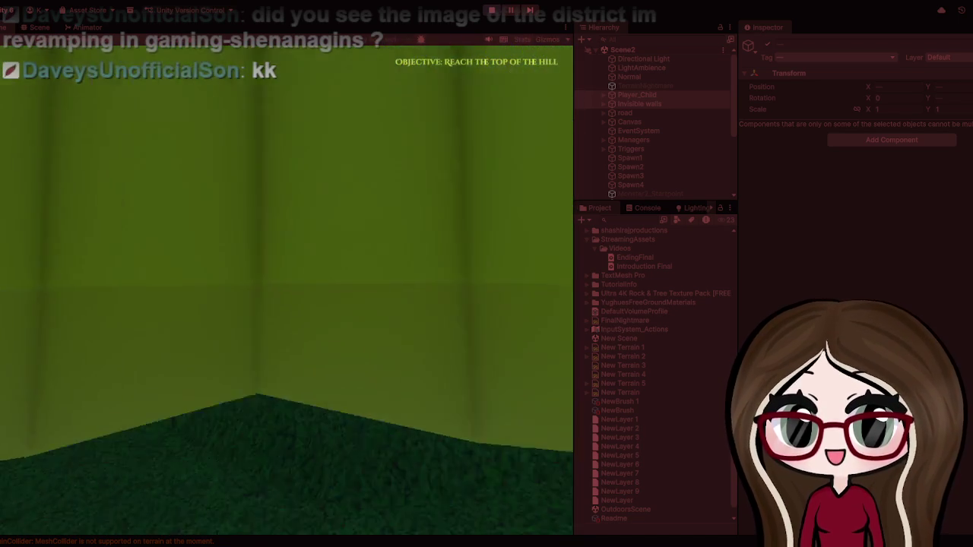
Step: Walk past the flowers and large tree onto the stone path, then pause and unpause
key("w")
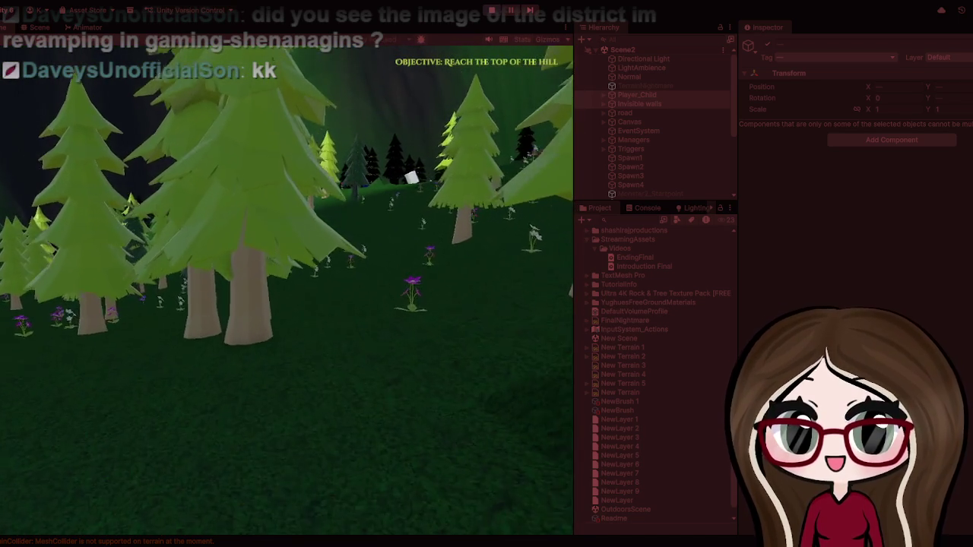
key("w")
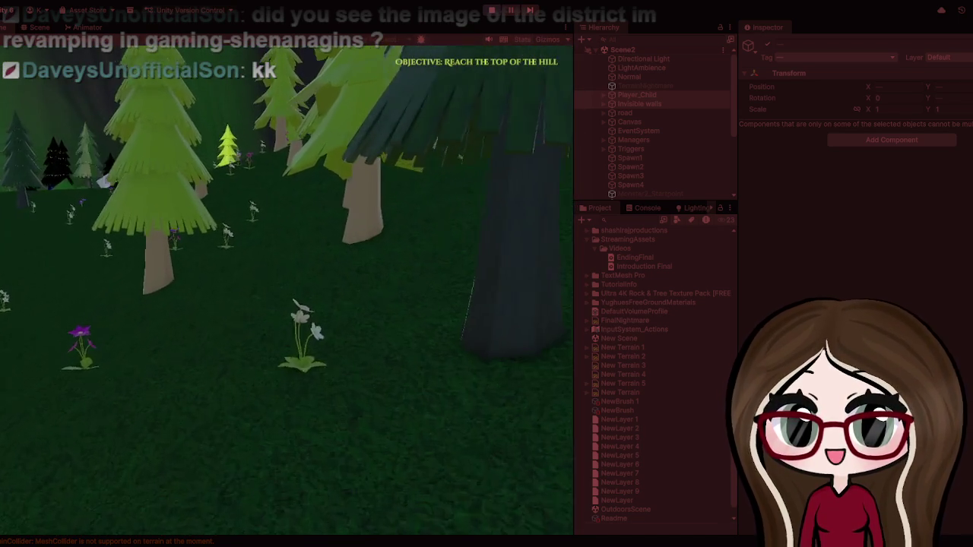
key("w")
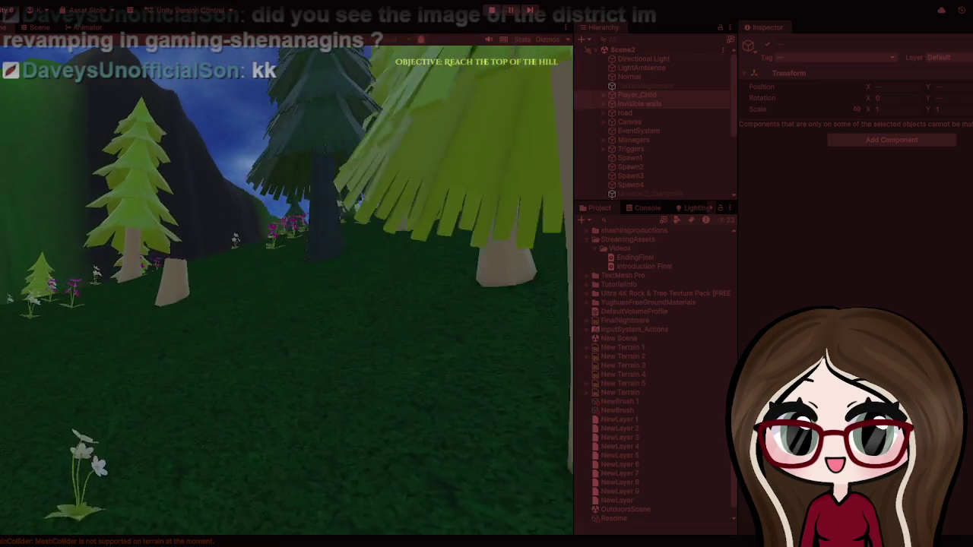
key("w")
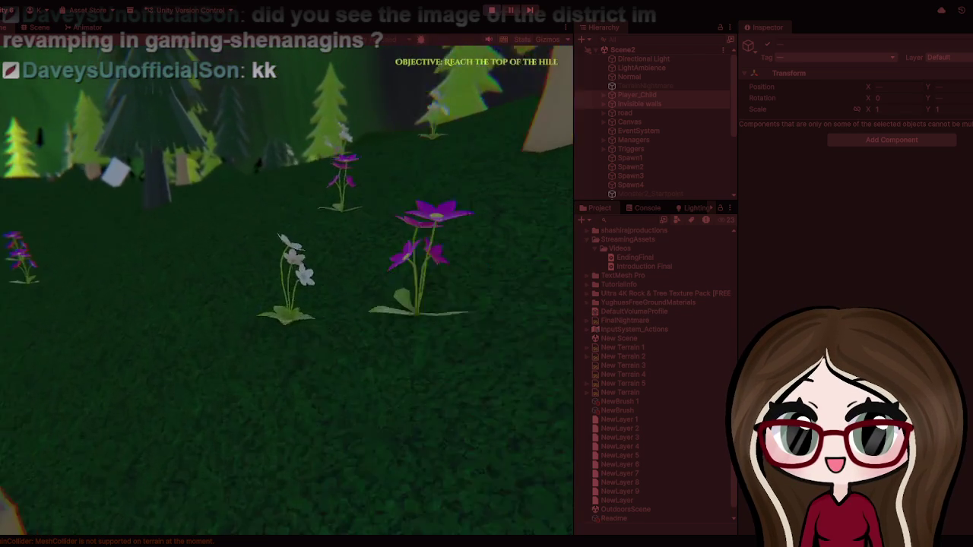
key("w")
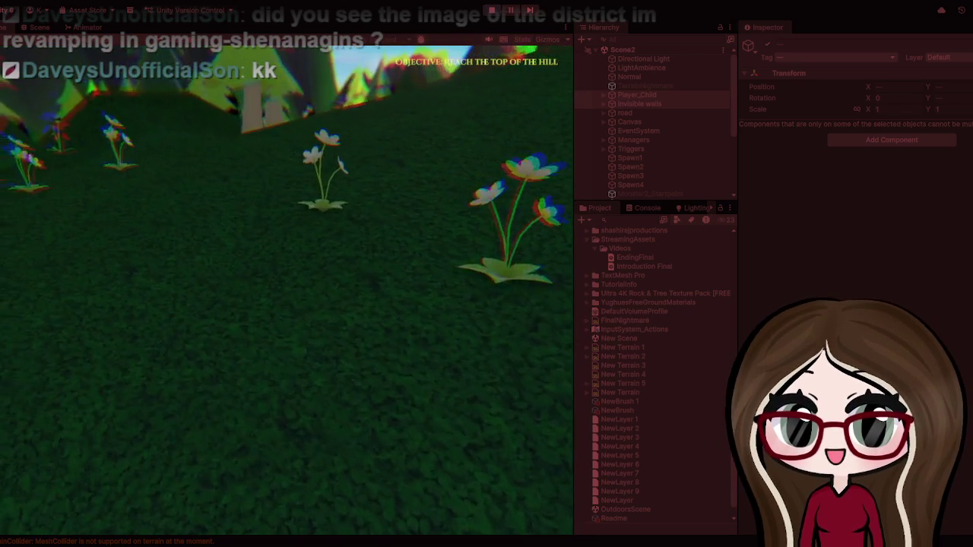
key("w")
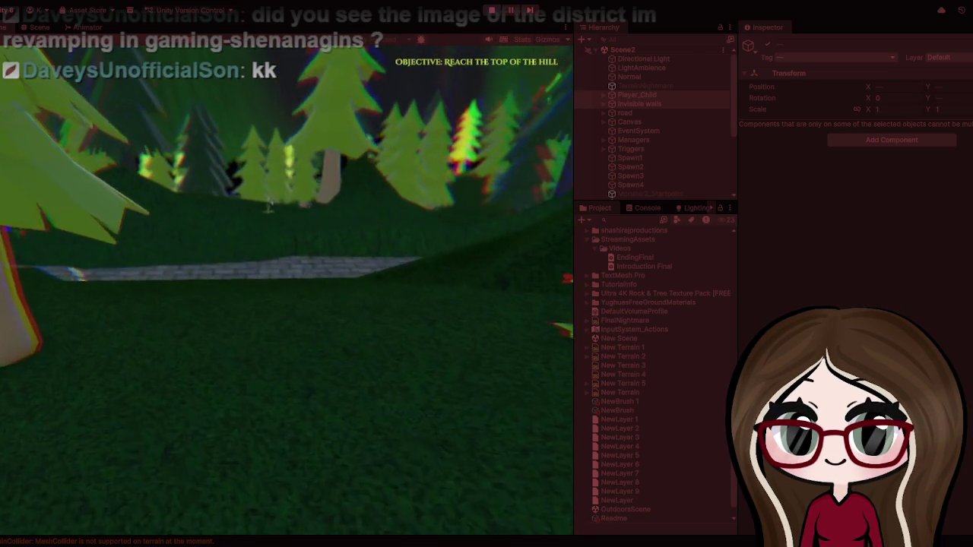
key("w")
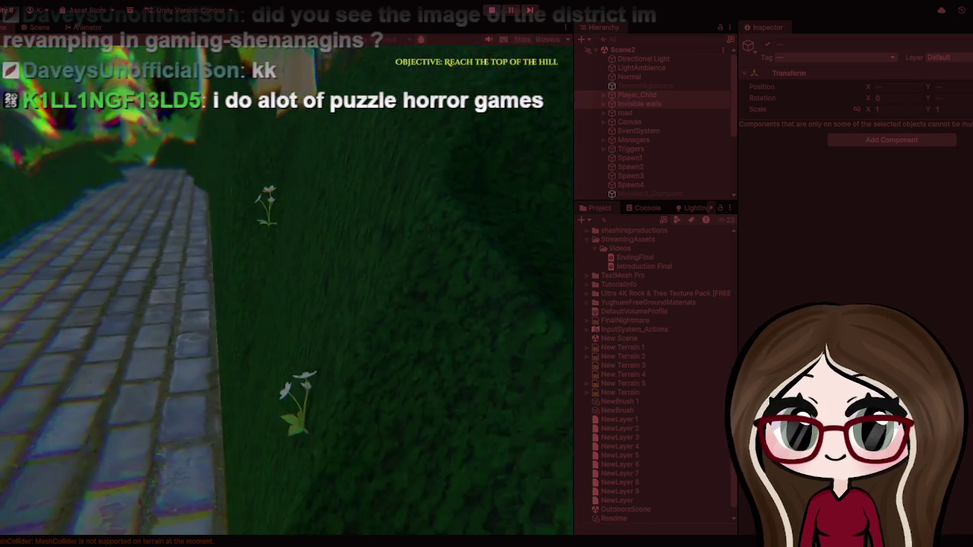
key("Escape")
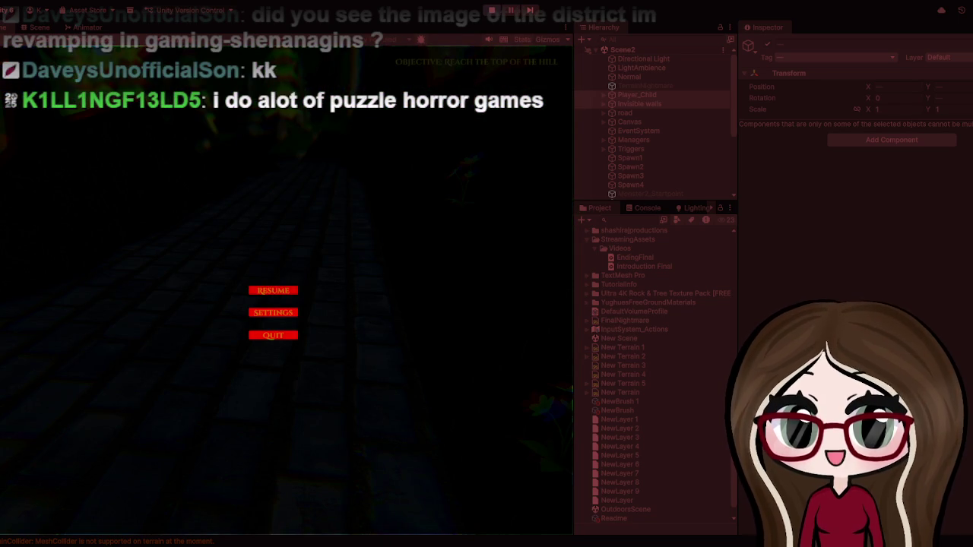
key("Escape")
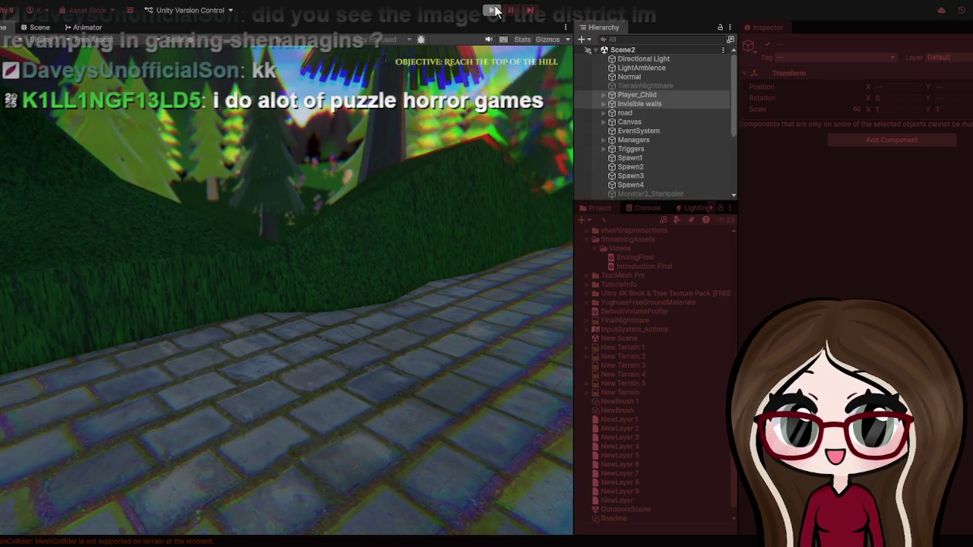
Step: Stop the playtest, review Player_Child's controller components in the Inspector, and play Scene2
key("ctrl+p")
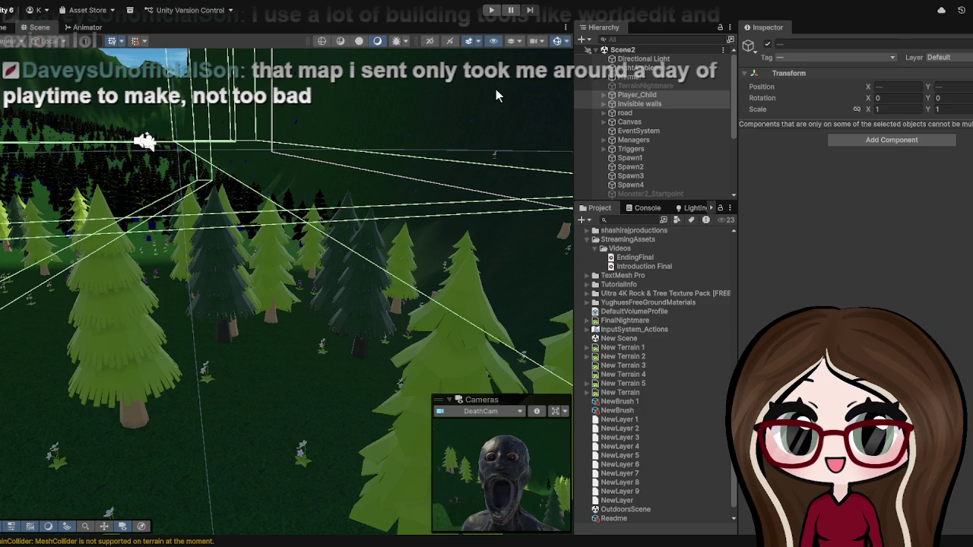
left_click(659, 96)
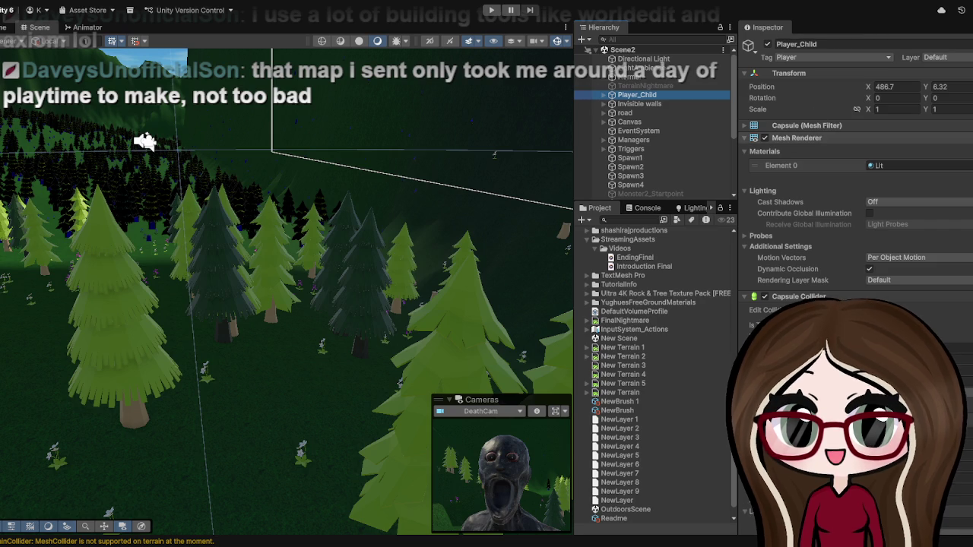
scroll(947, 327, "down", 5)
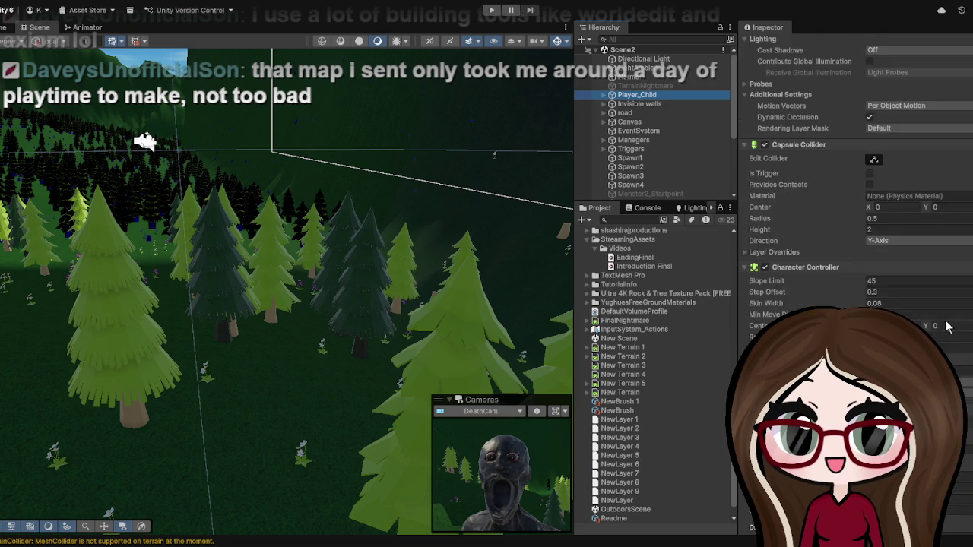
left_click(491, 10)
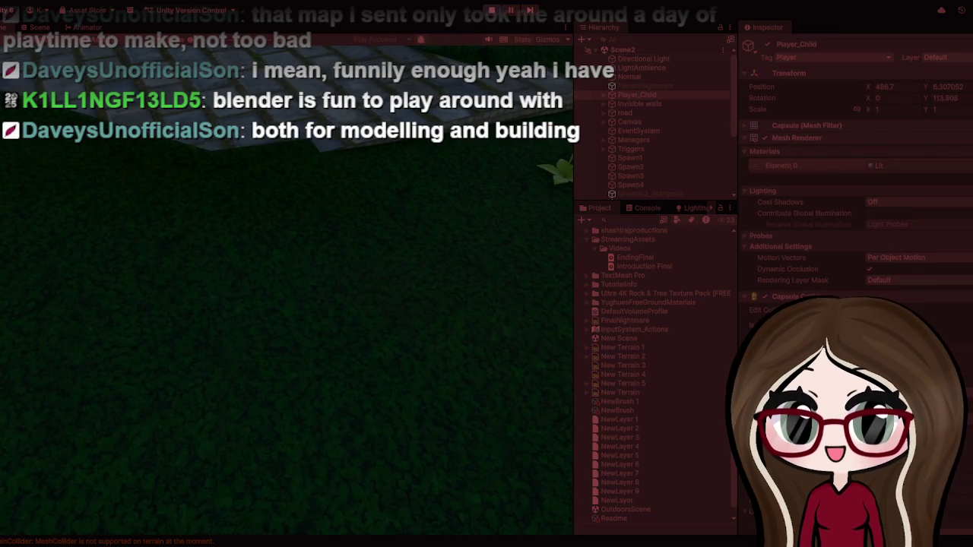
Step: During play, expand the player's Probes settings and scroll to its Character Controller
left_click(798, 237)
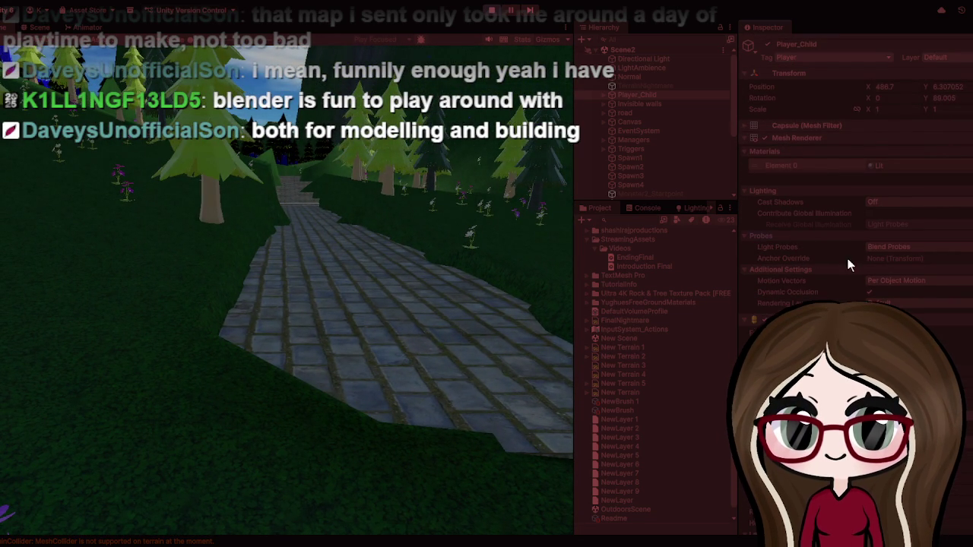
scroll(862, 263, "down", 4)
scroll(862, 263, "down", 7)
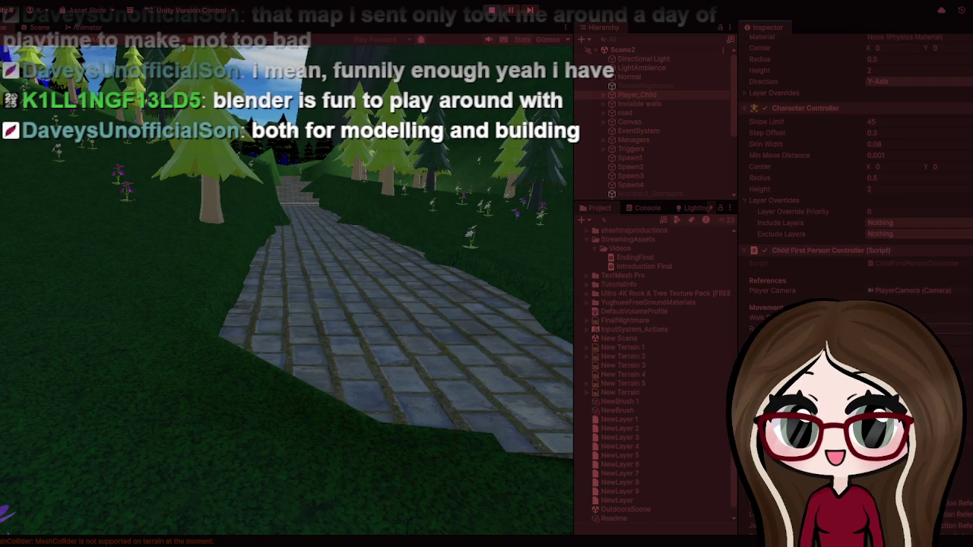
Step: Walk the player up the stone path and climb the steps onto the landing
key("w")
key("w")
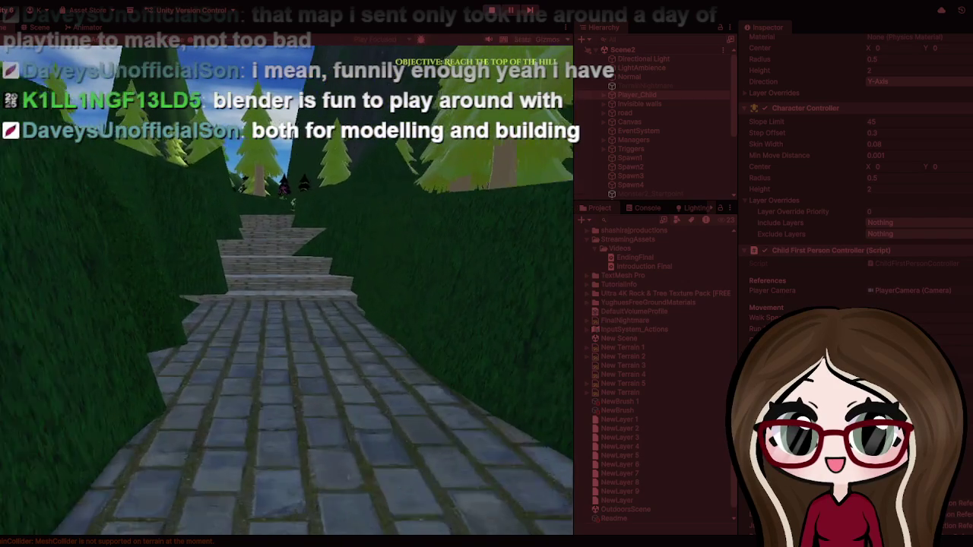
key("w")
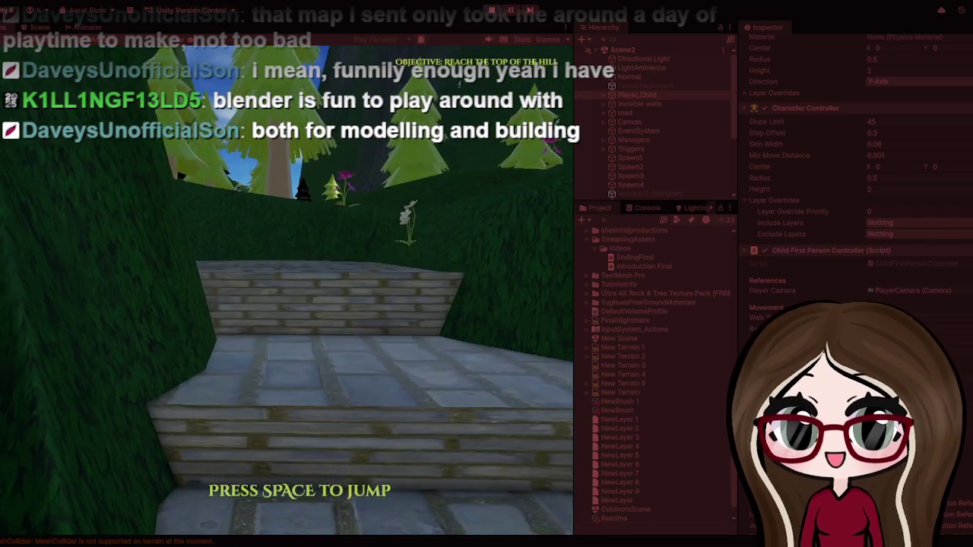
key("w")
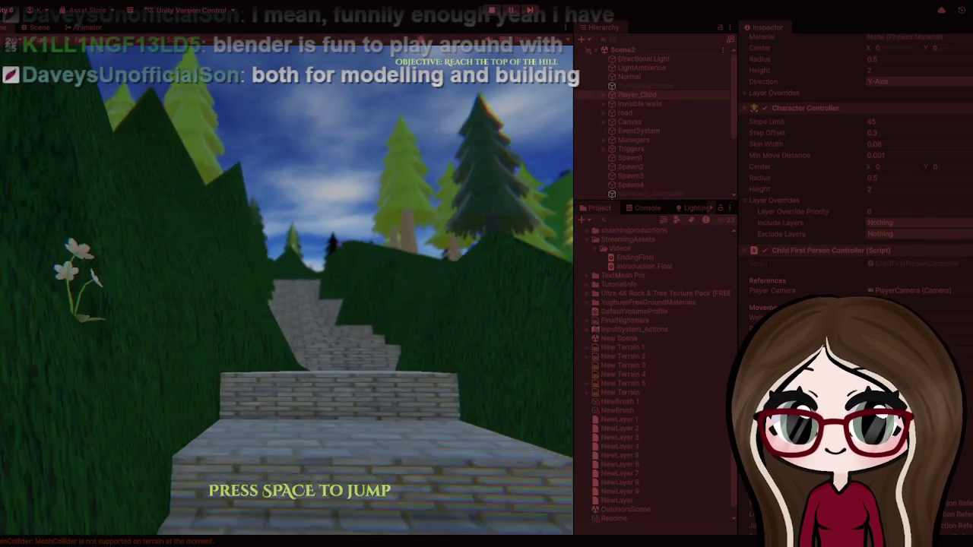
key("w")
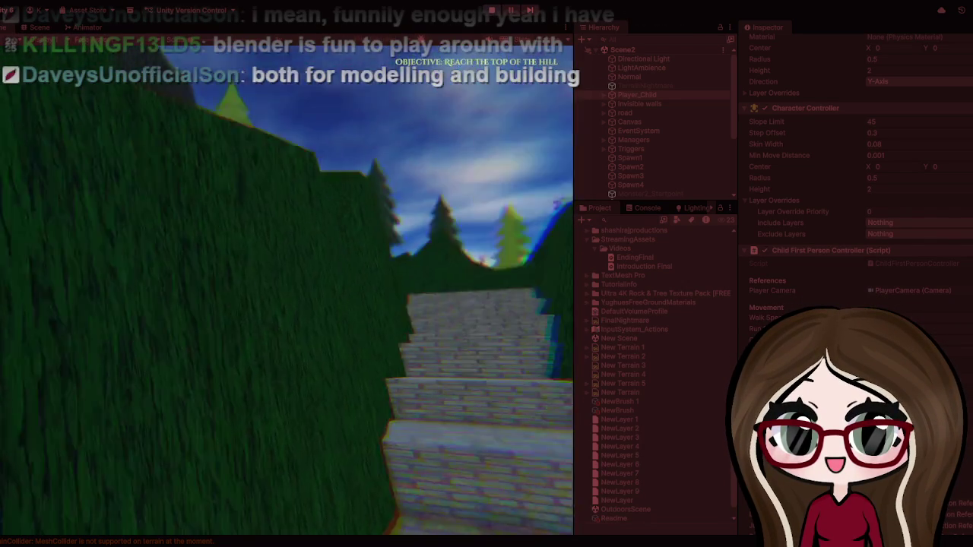
key("w")
key("w")
key("w")
key("w")
Step: Follow the winding stone path uphill, then pause and stop the playtest
key("w")
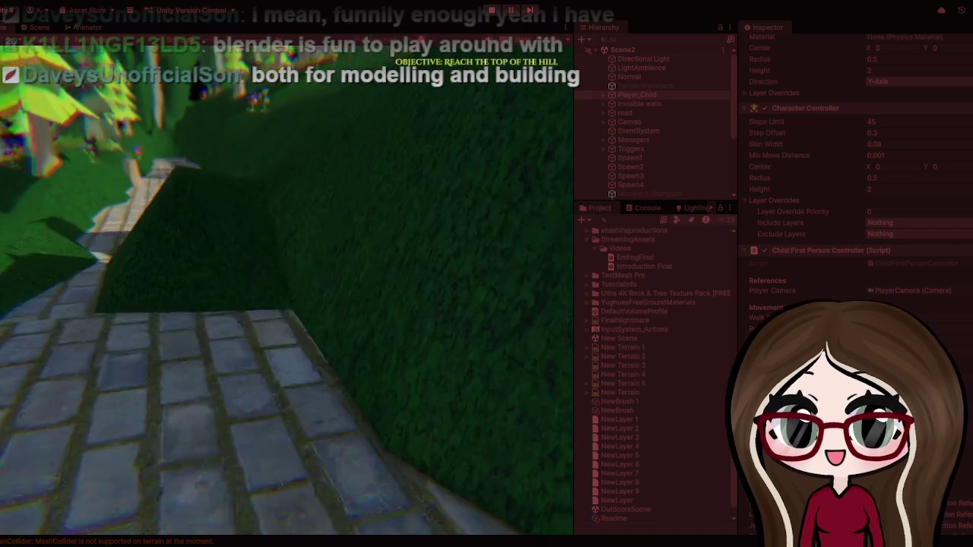
key("w")
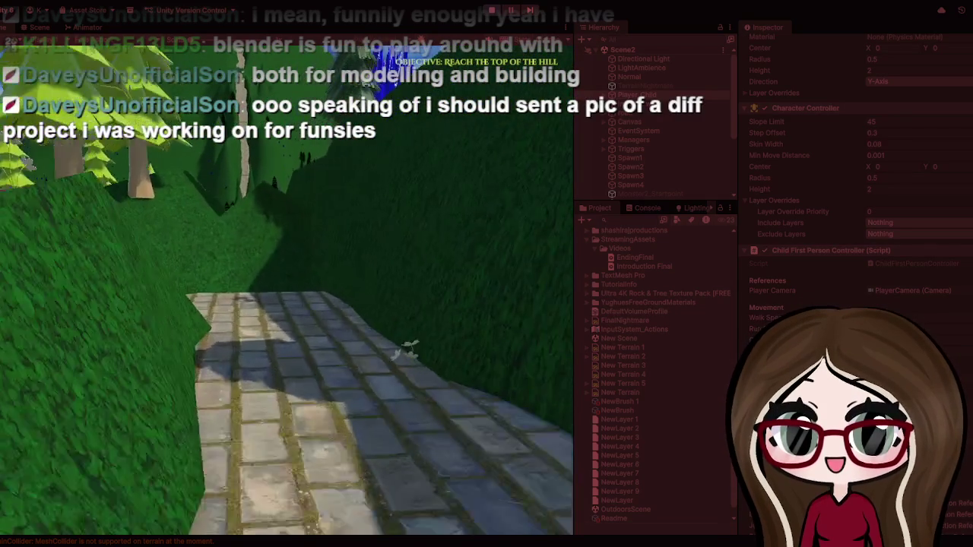
key("w")
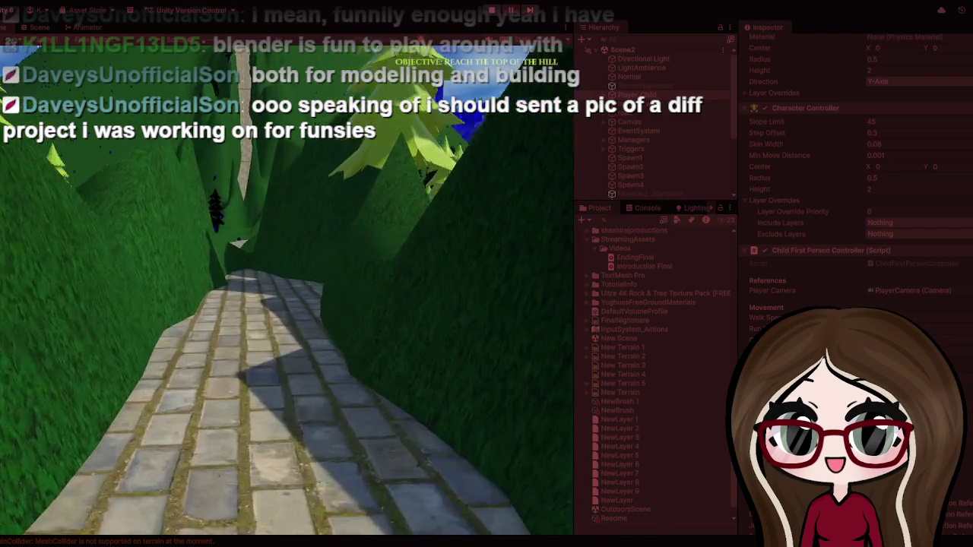
key("w")
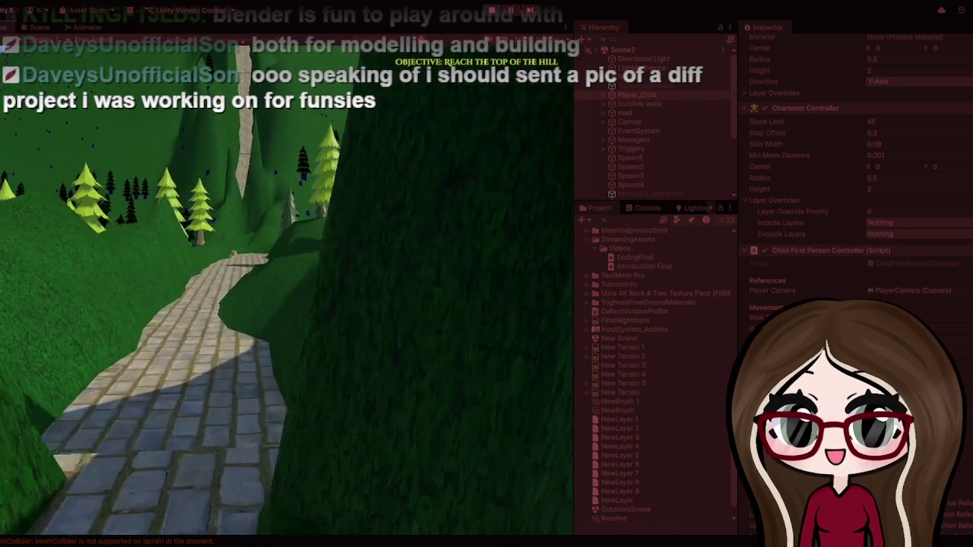
key("w")
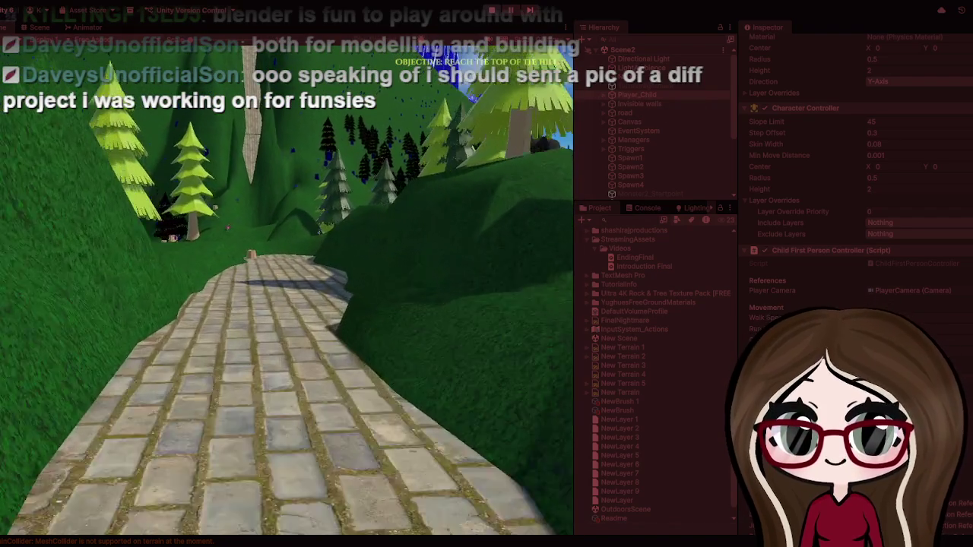
key("w")
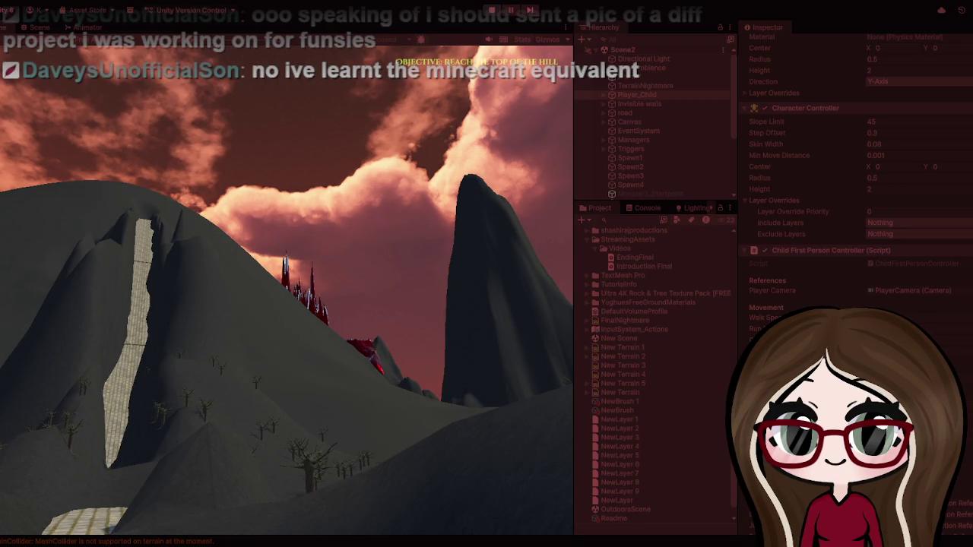
key("w")
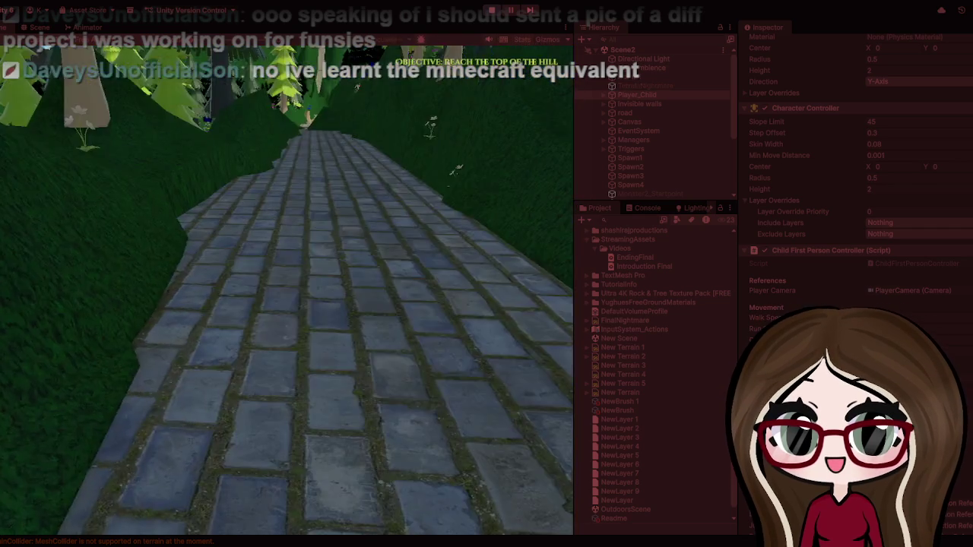
key("Escape")
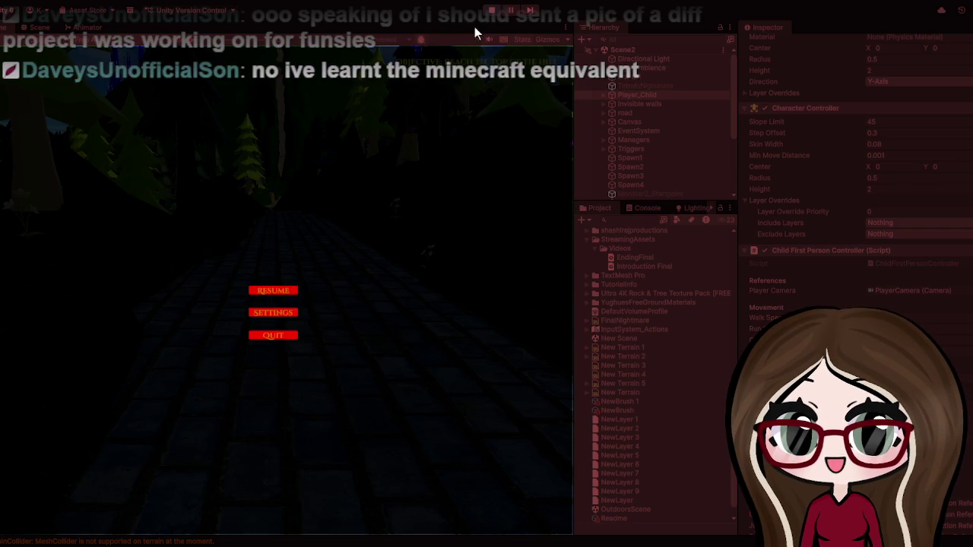
left_click(490, 10)
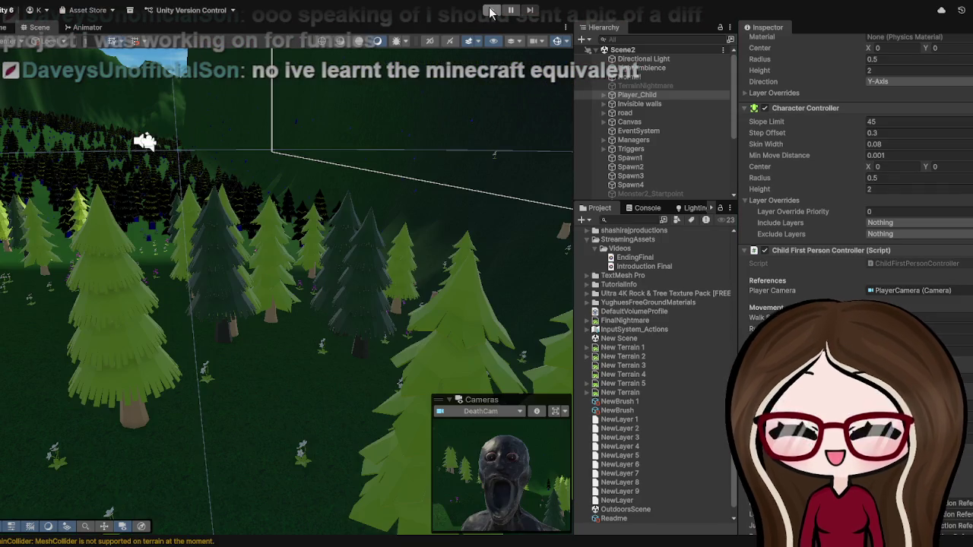
Step: Widen the Hierarchy panel, expand Triggers, and inspect Trigger 1's Nightmare Terrain Trigger component
left_click_drag(575, 122, 485, 158)
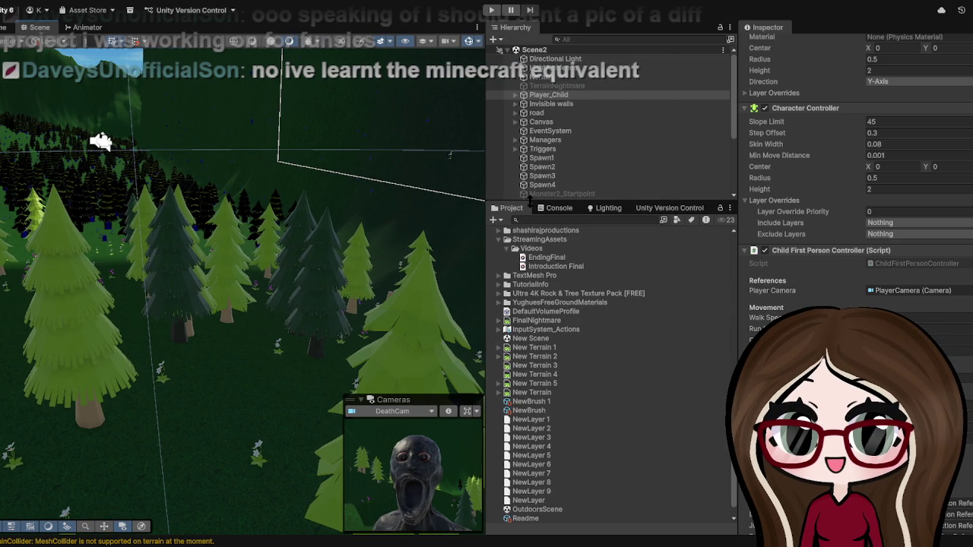
left_click_drag(507, 199, 507, 257)
left_click(530, 150)
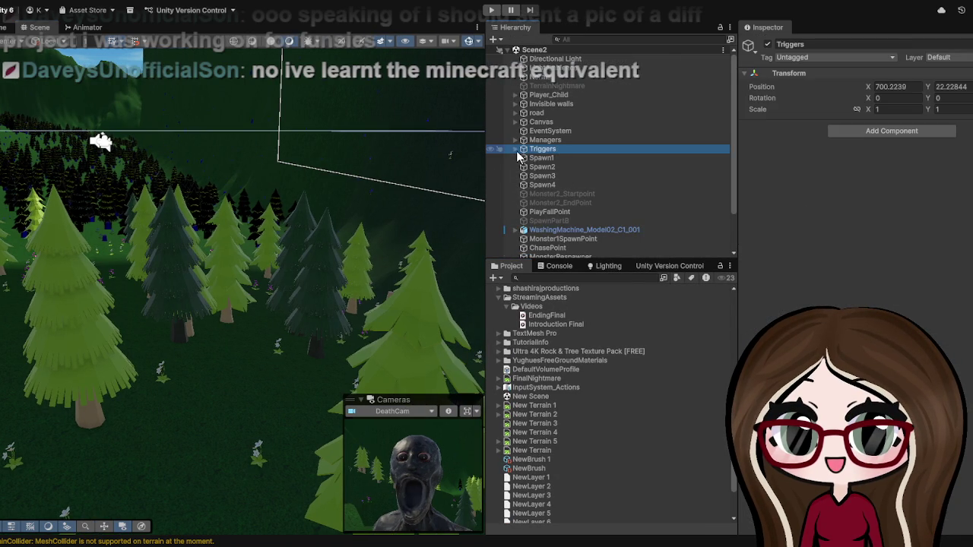
left_click(515, 150)
left_click(549, 159)
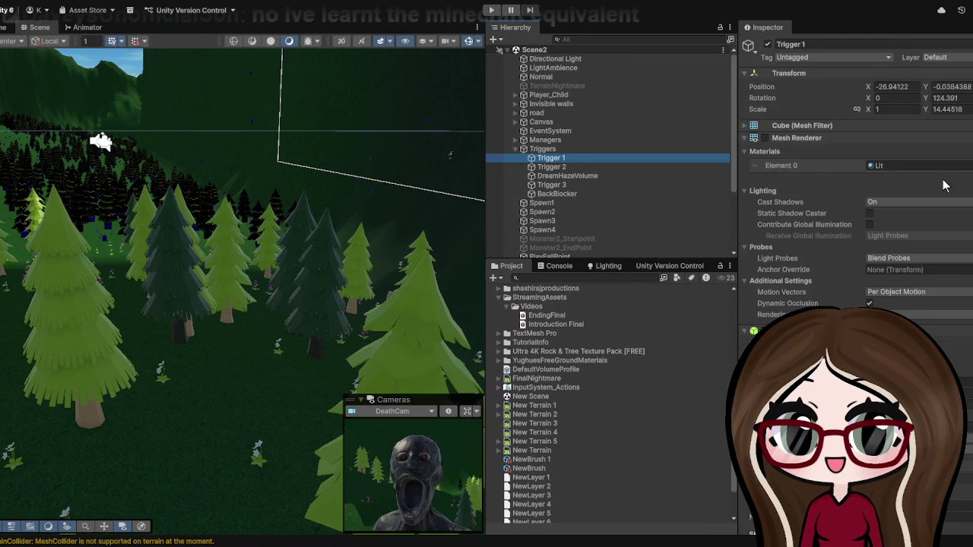
scroll(942, 185, "down", 6)
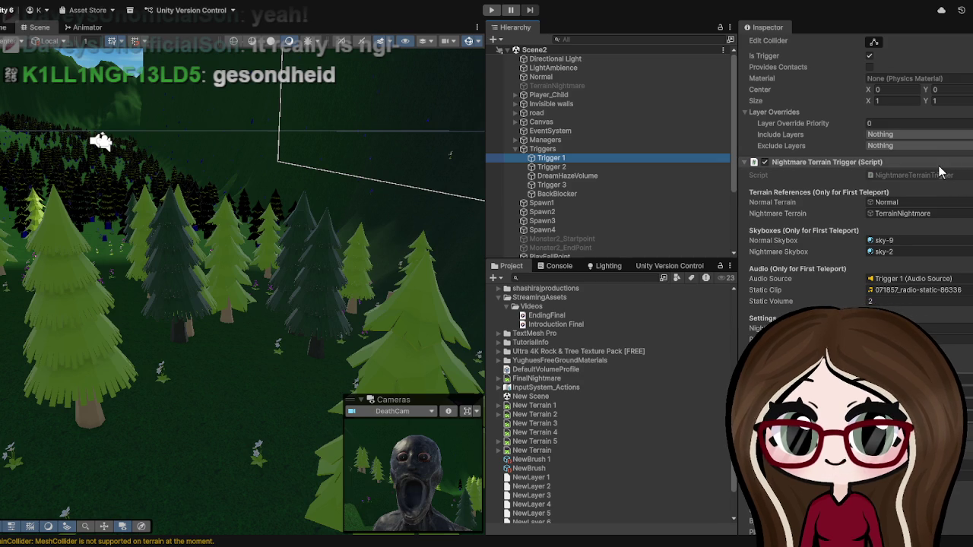
Step: Ping Trigger 1's NightmareTerrainTrigger script file in the Project window from its Script field
scroll(935, 168, "down", 3)
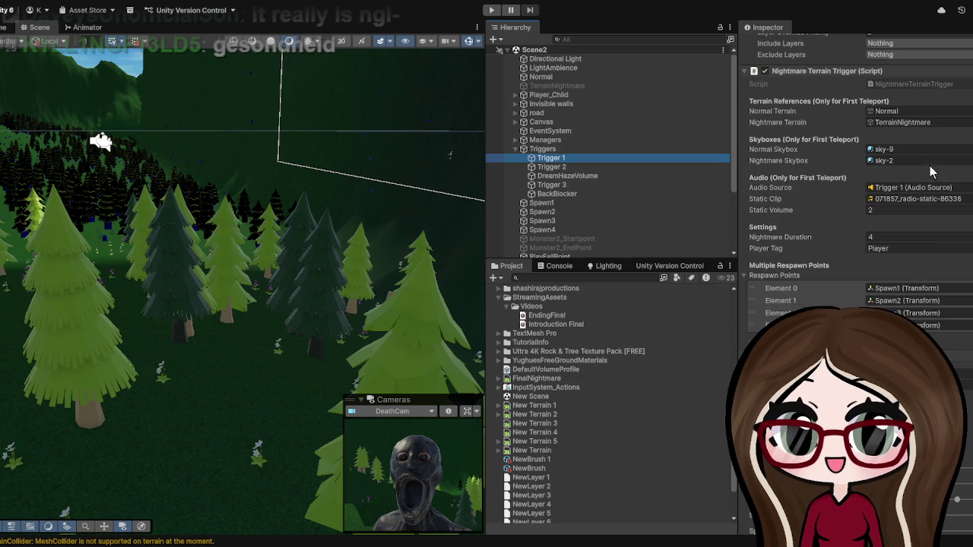
scroll(922, 210, "up", 2)
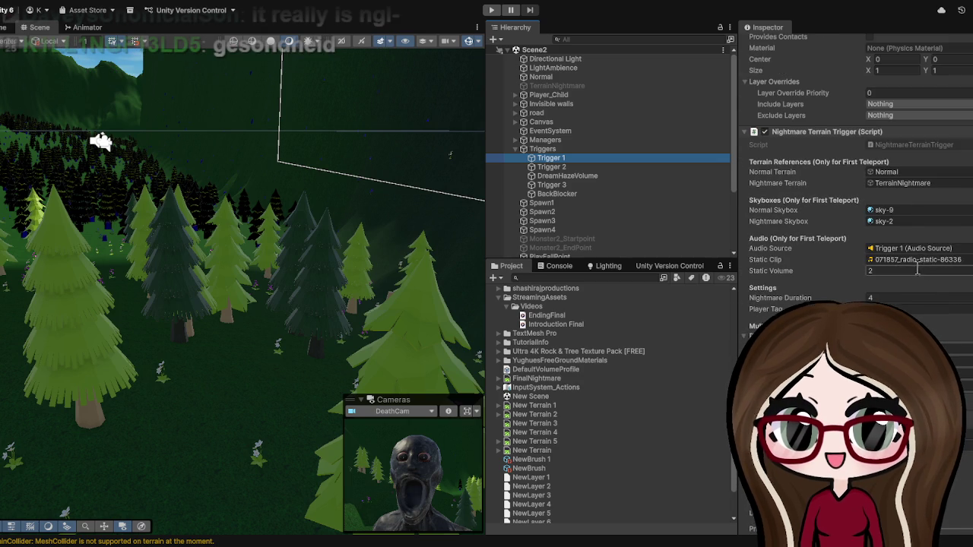
left_click(932, 144)
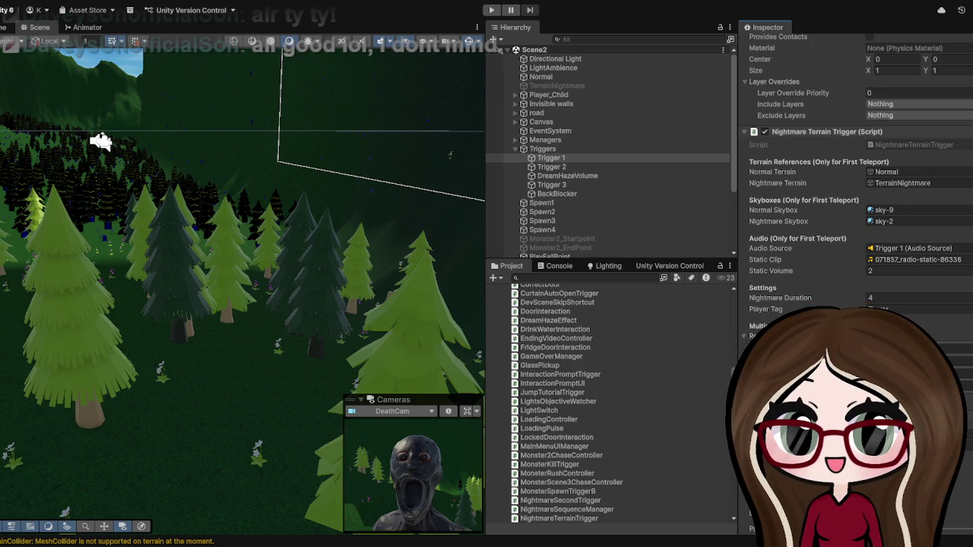
scroll(170, 280, "down", 5)
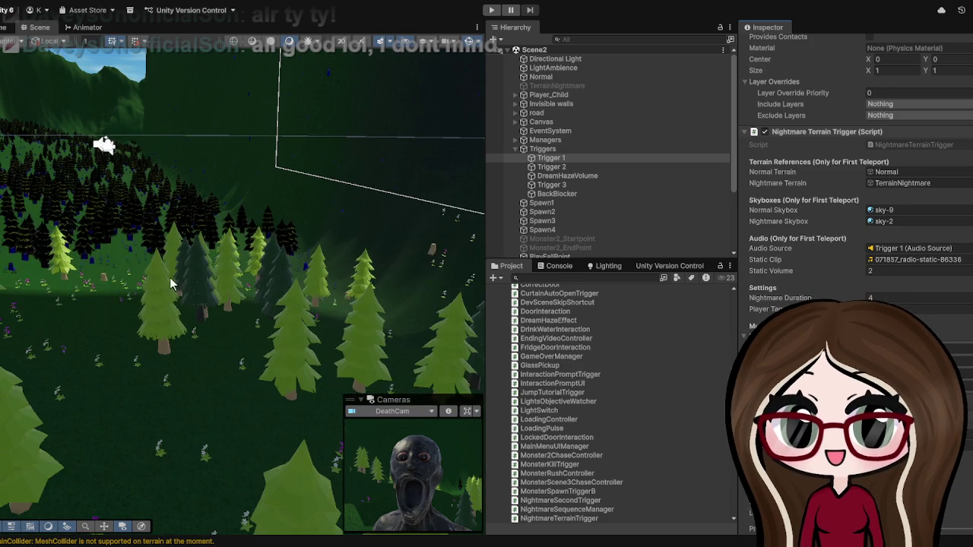
scroll(169, 279, "up", 10)
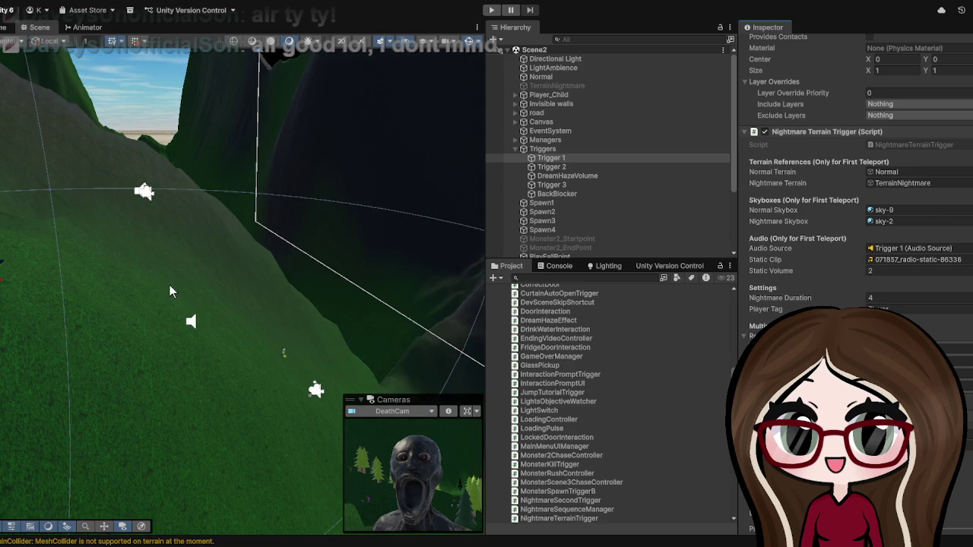
scroll(224, 378, "down", 8)
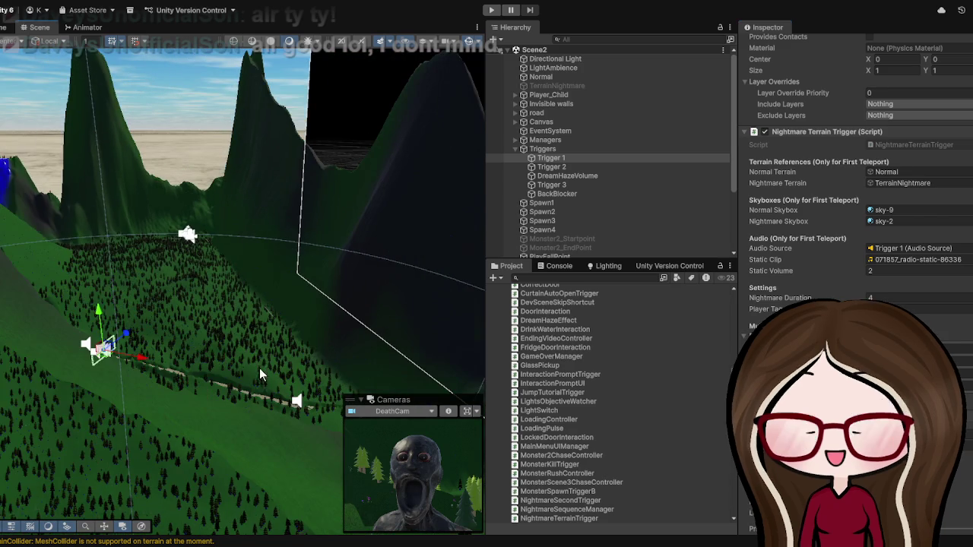
left_click_drag(190, 348, 155, 296)
scroll(171, 292, "up", 2)
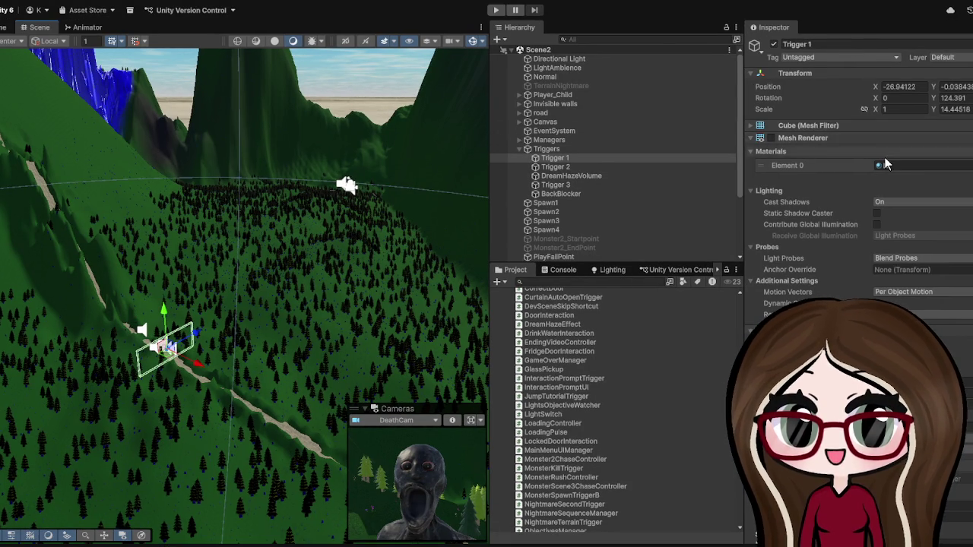
Step: Review the Nightmare Terrain Trigger settings in the Inspector and start the Scene2 playtest
scroll(884, 156, "down", 4)
scroll(886, 157, "down", 3)
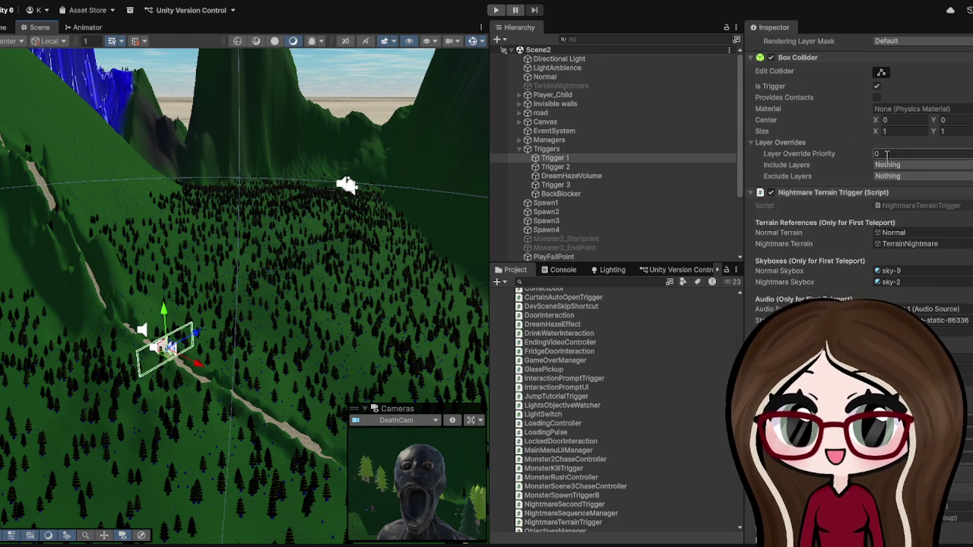
left_click(497, 11)
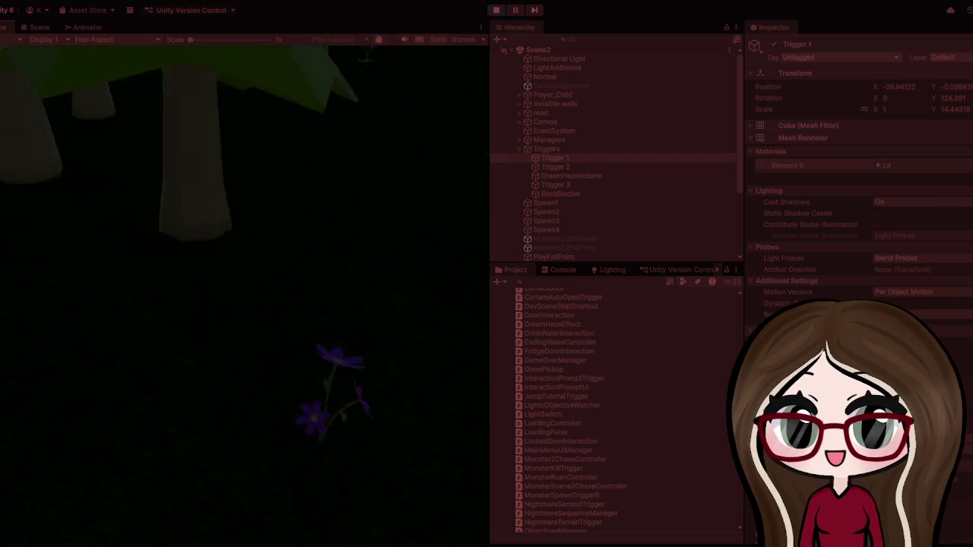
Step: Inspect Player_Child, then walk the player up the stone path and climb the stairs
left_click(558, 96)
scroll(927, 243, "down", 5)
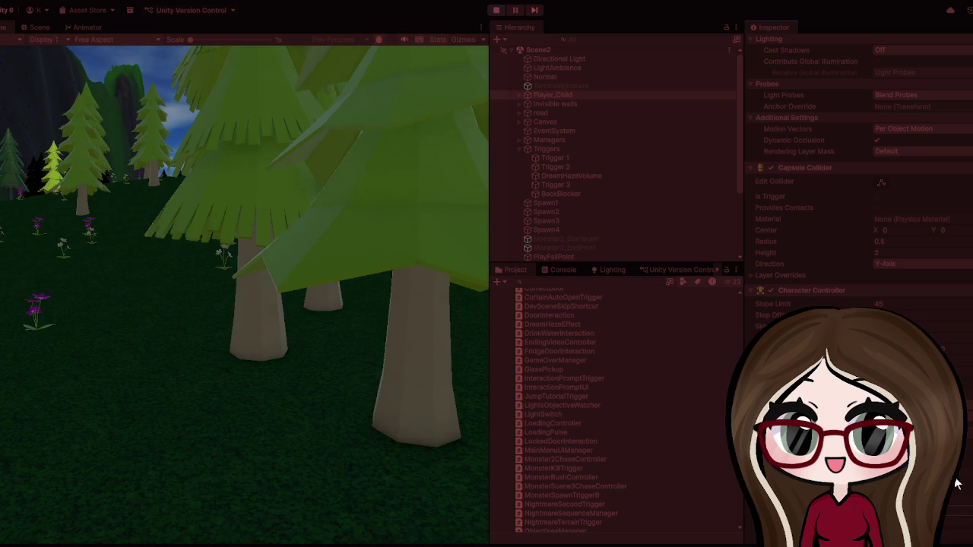
left_click(252, 240)
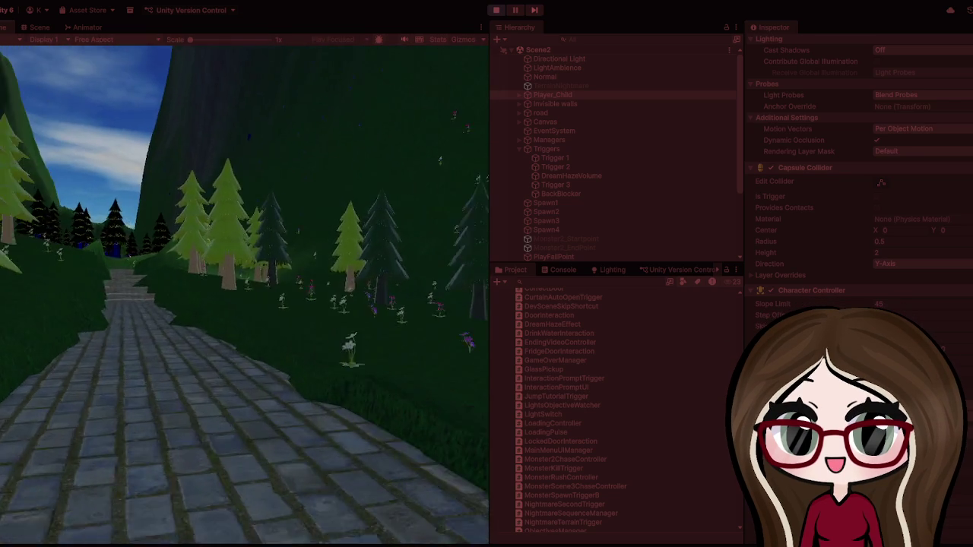
key("w")
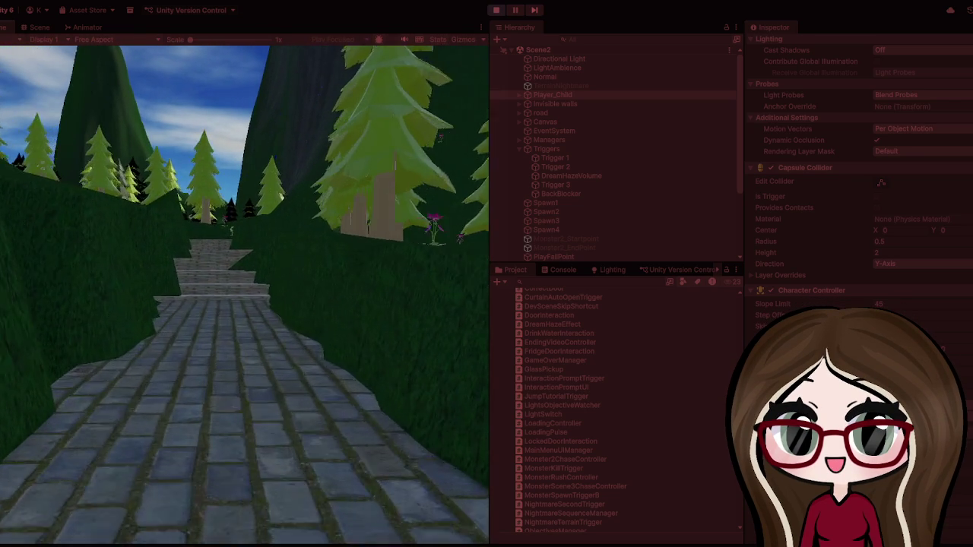
key("w")
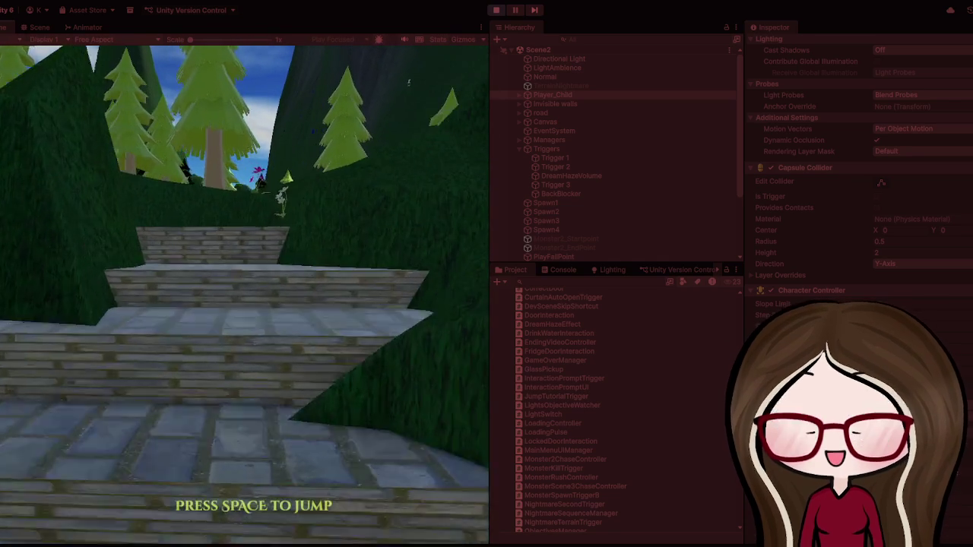
key("w")
key("w")
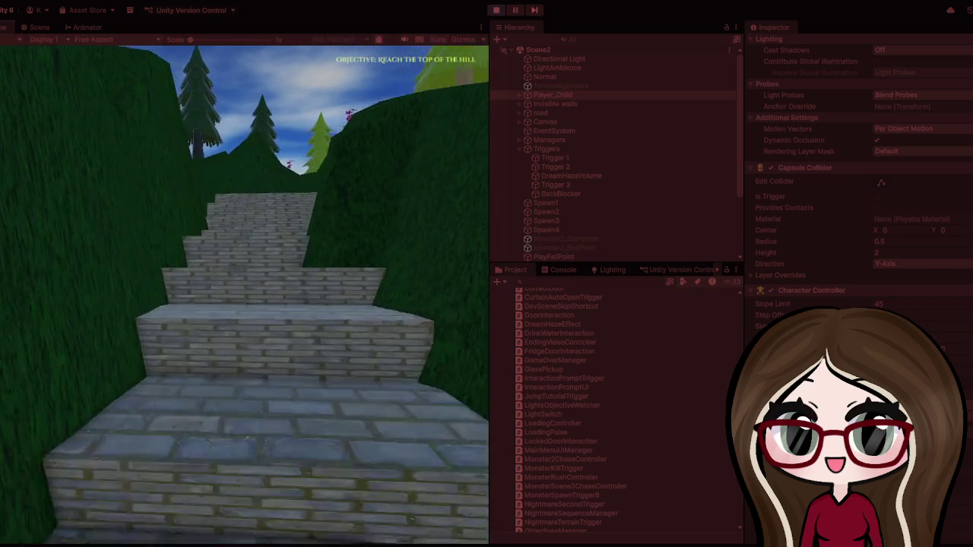
key("w")
key("w")
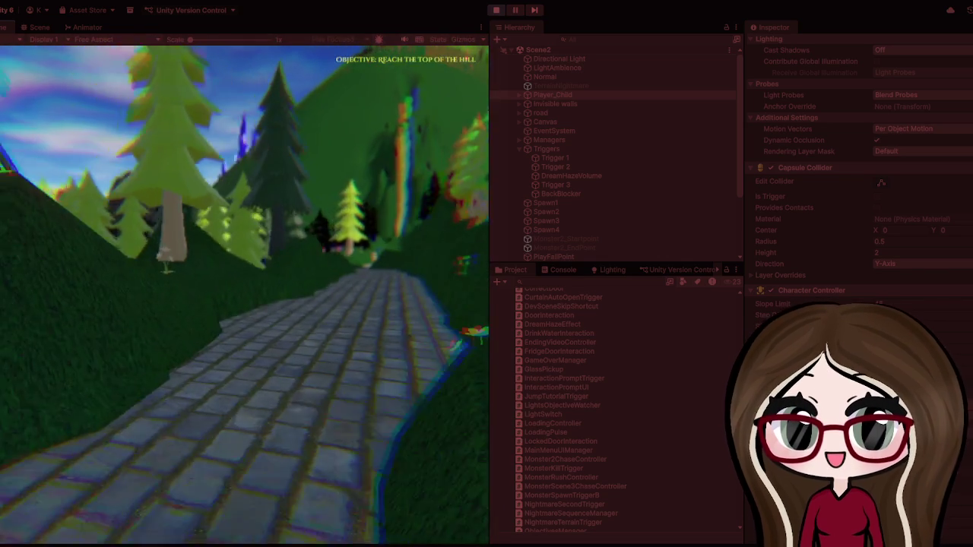
Step: Walk the player along the winding cobblestone path uphill between the grassy hills
key("w")
key("w")
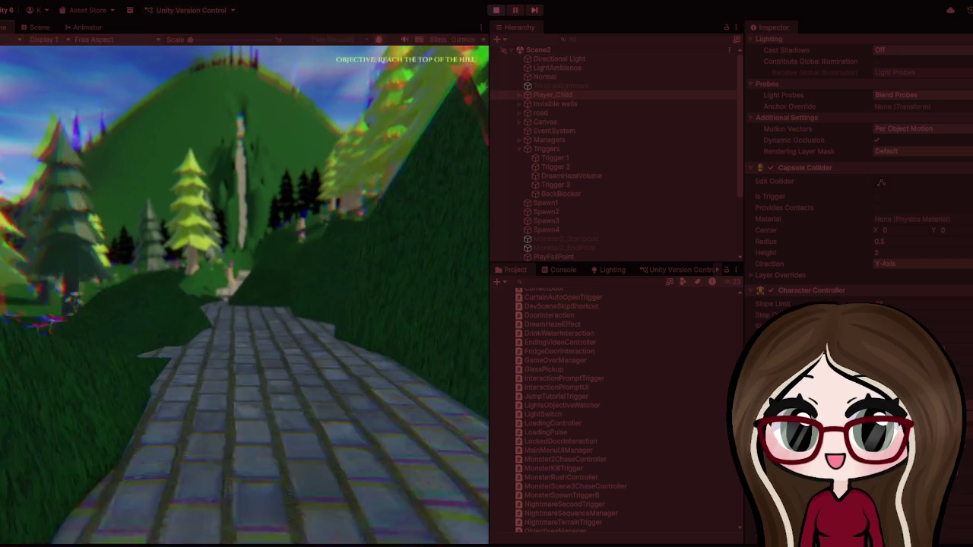
key("w")
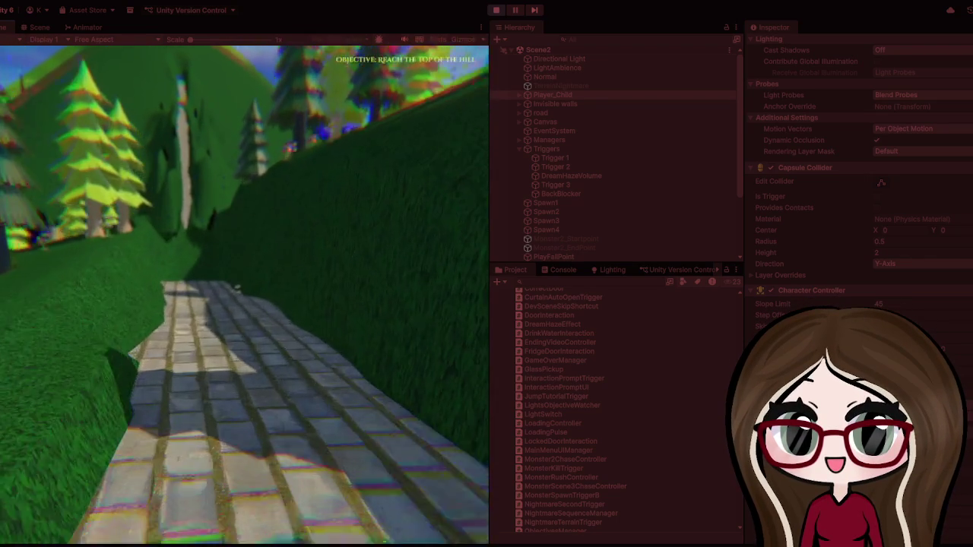
key("w")
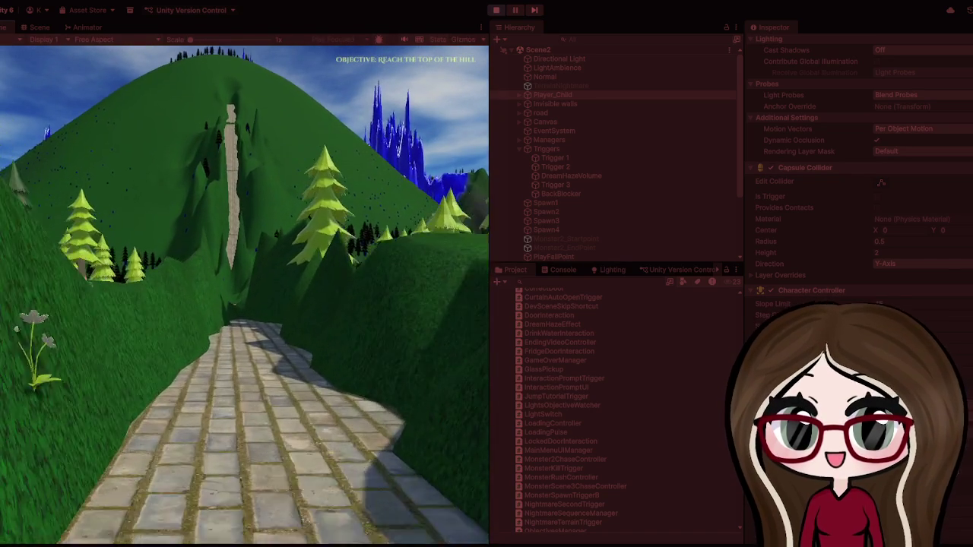
key("w")
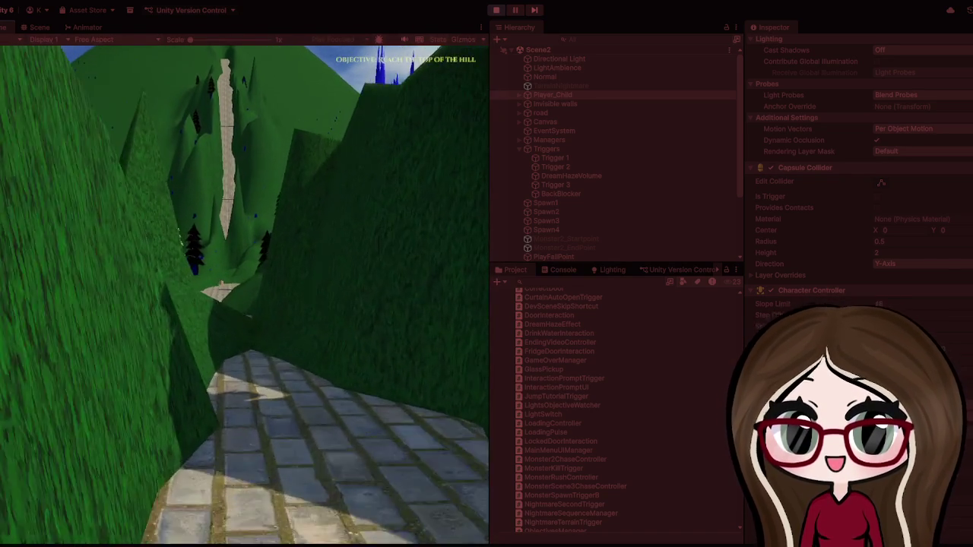
key("w")
key("w")
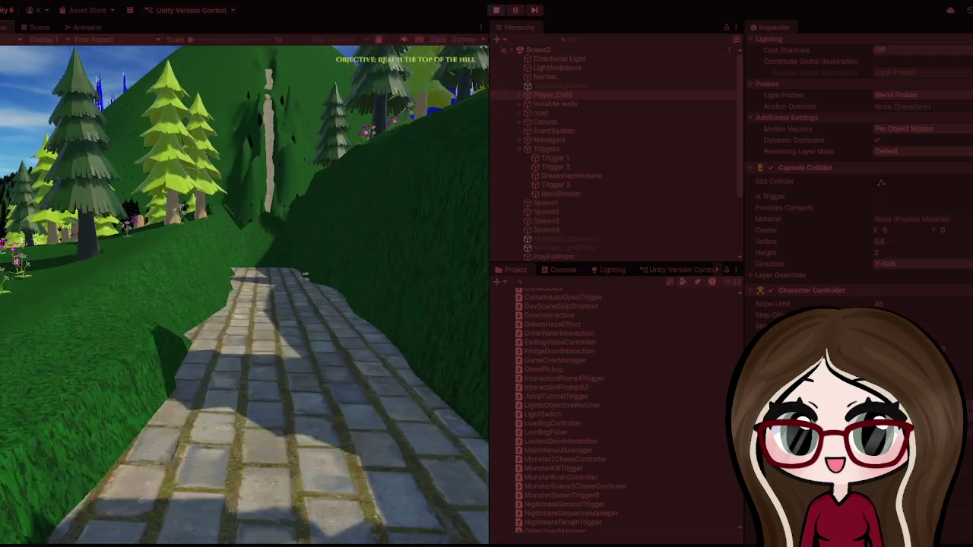
key("w")
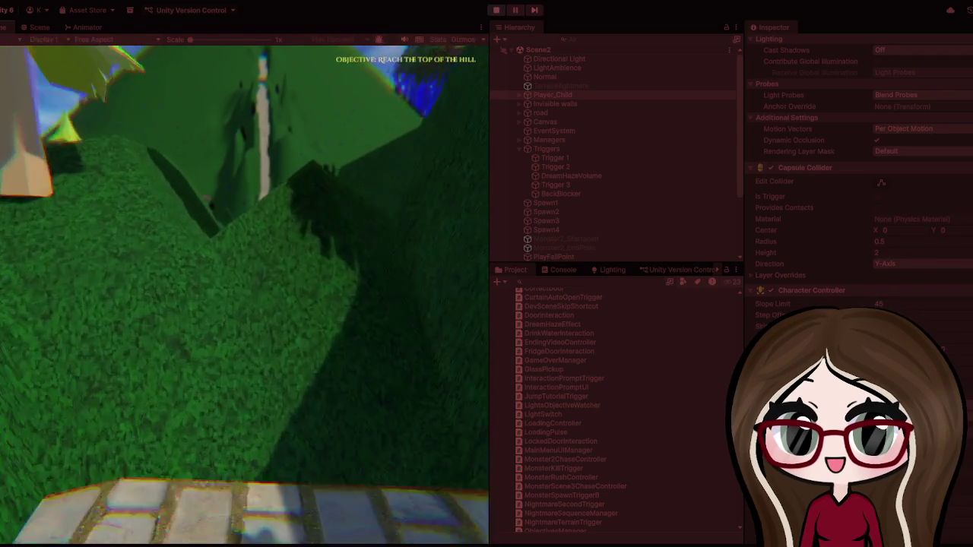
key("w")
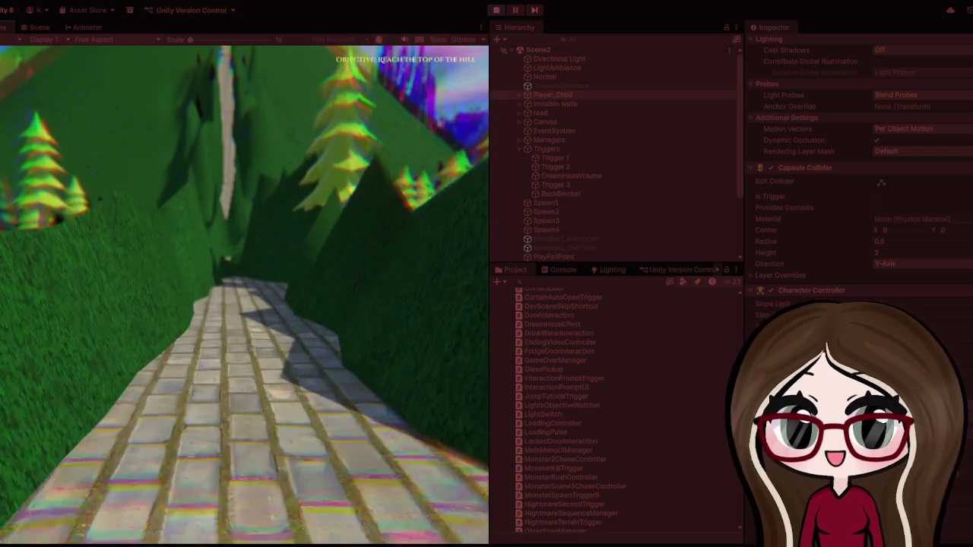
key("w")
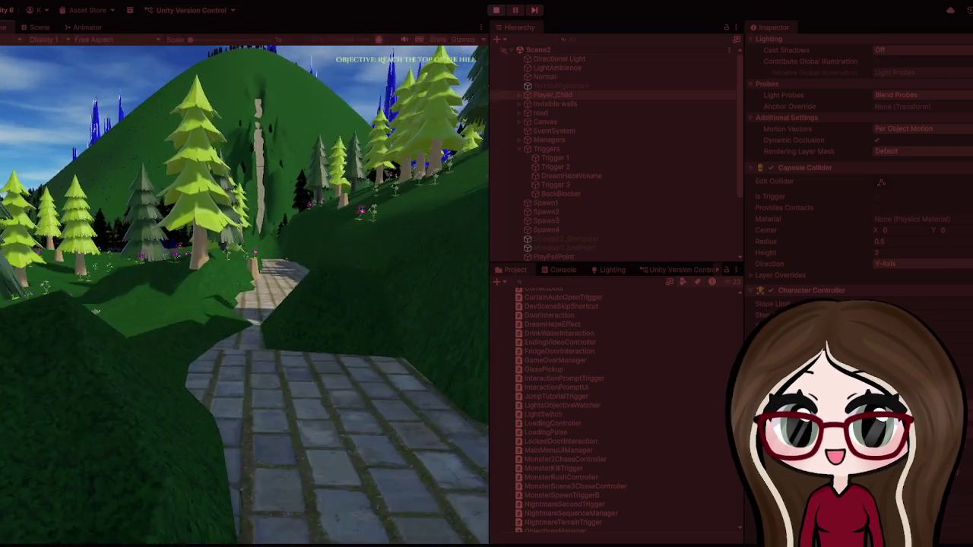
Step: Walk through the gap onto the grass to trigger the nightmare, then pause and stop the playtest
key("w")
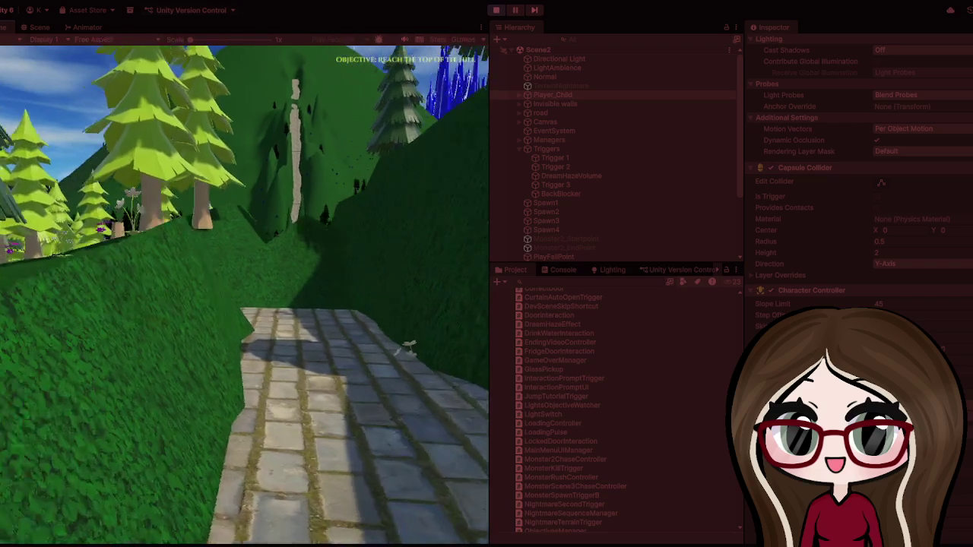
key("w")
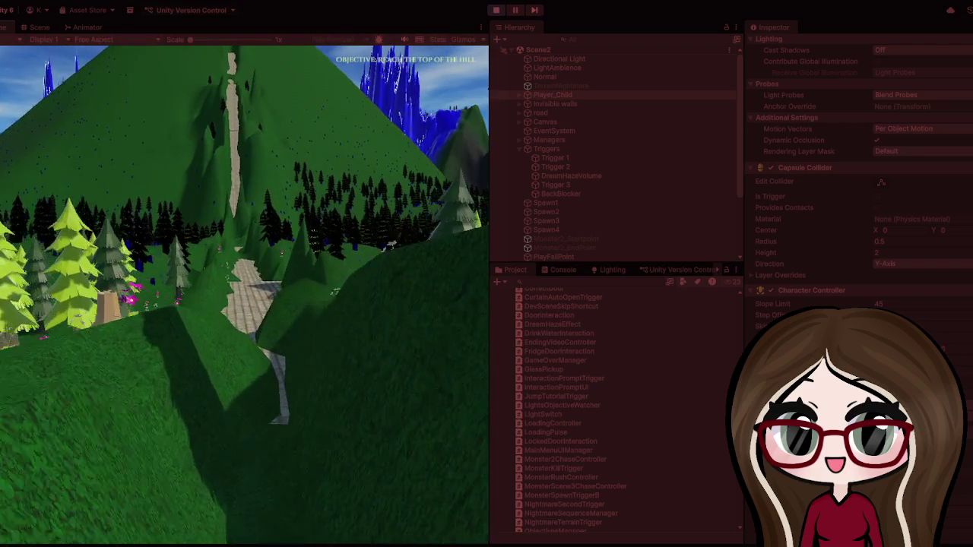
key("w")
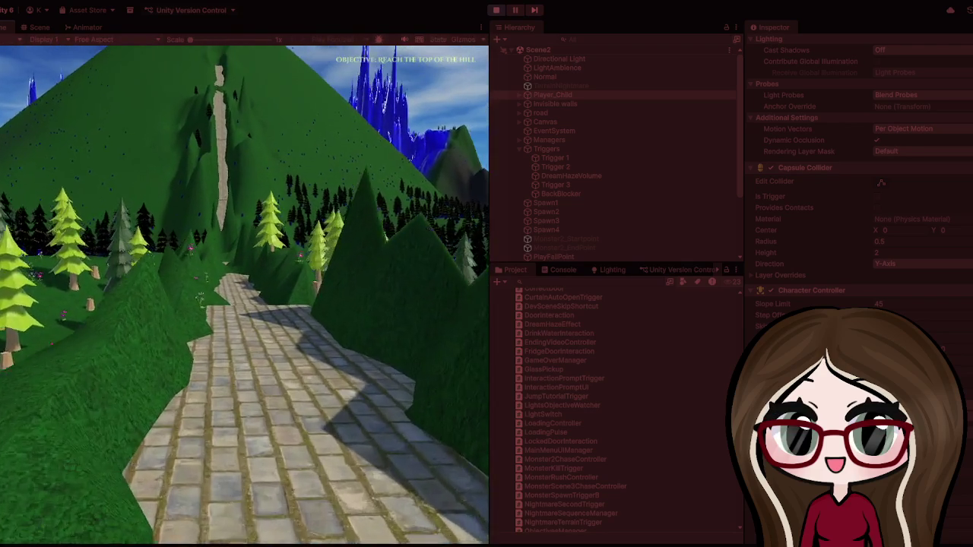
key("w")
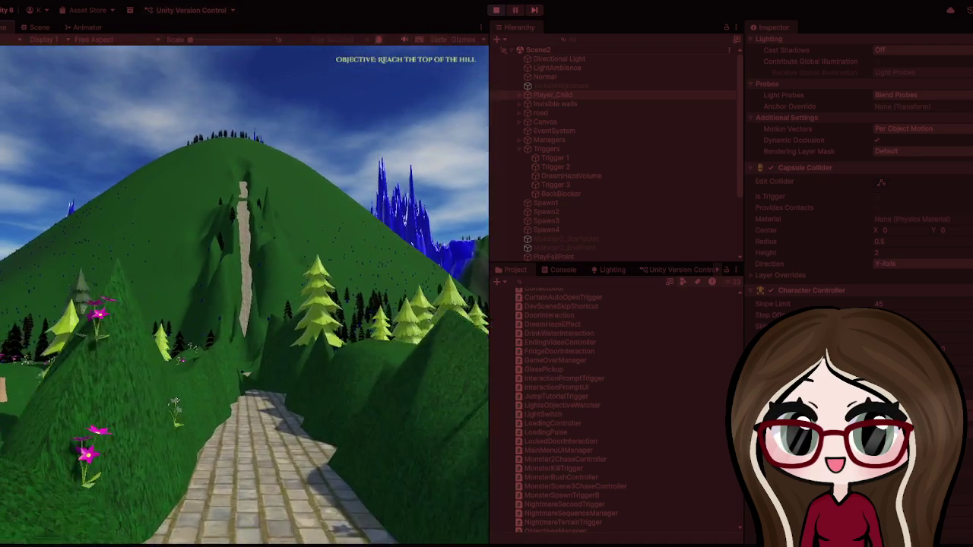
key("w")
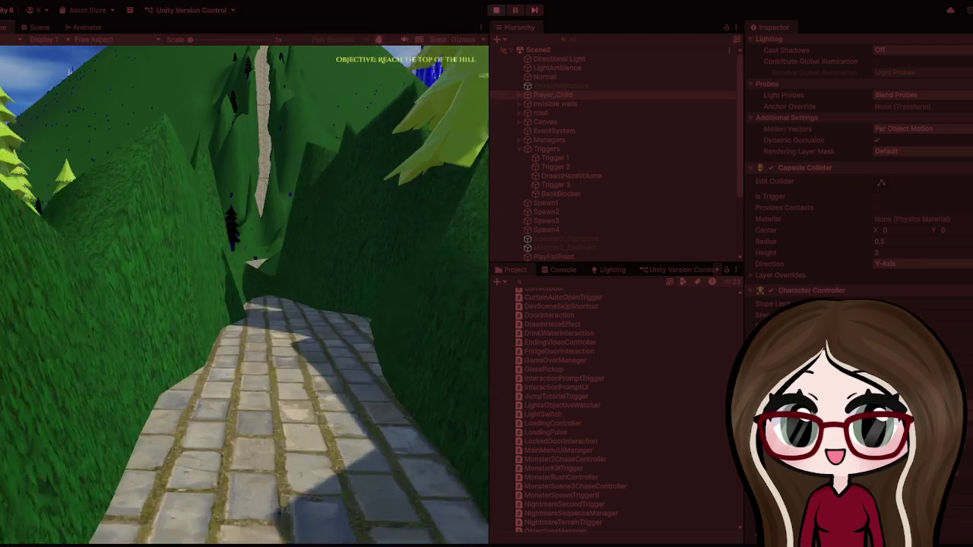
key("w")
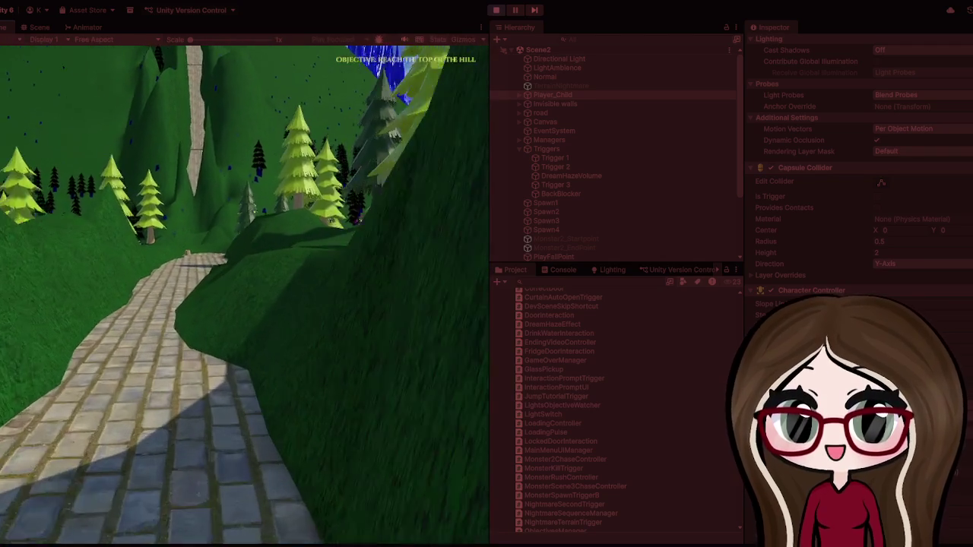
key("w")
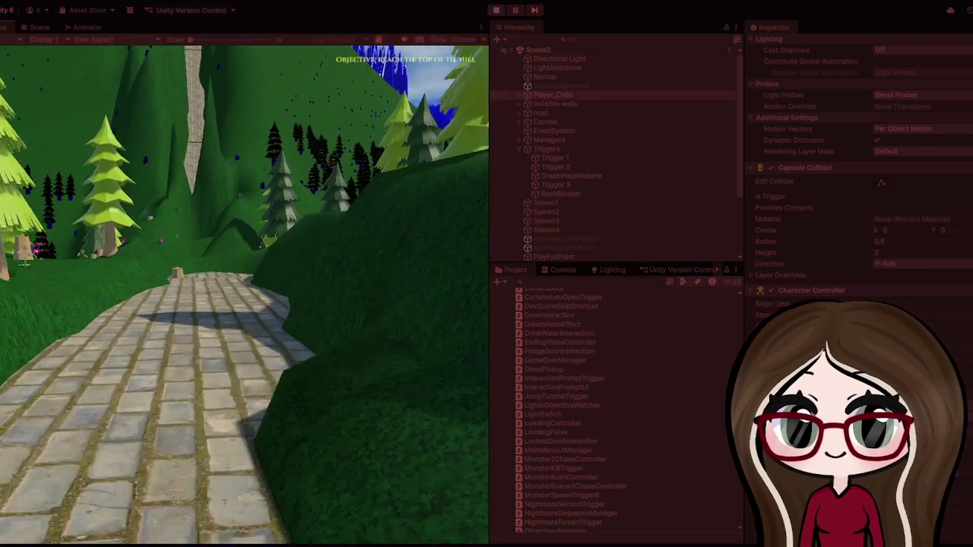
key("w")
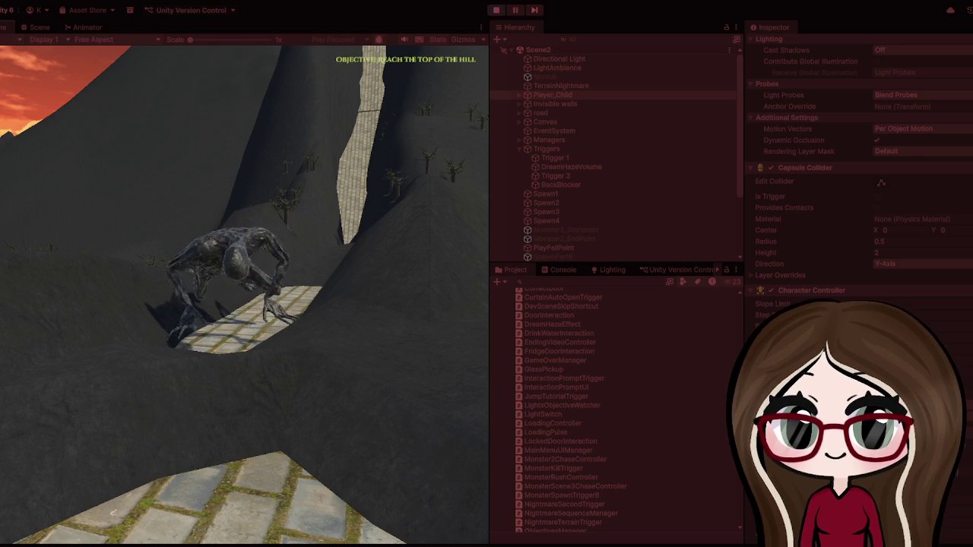
key("Escape")
left_click(495, 10)
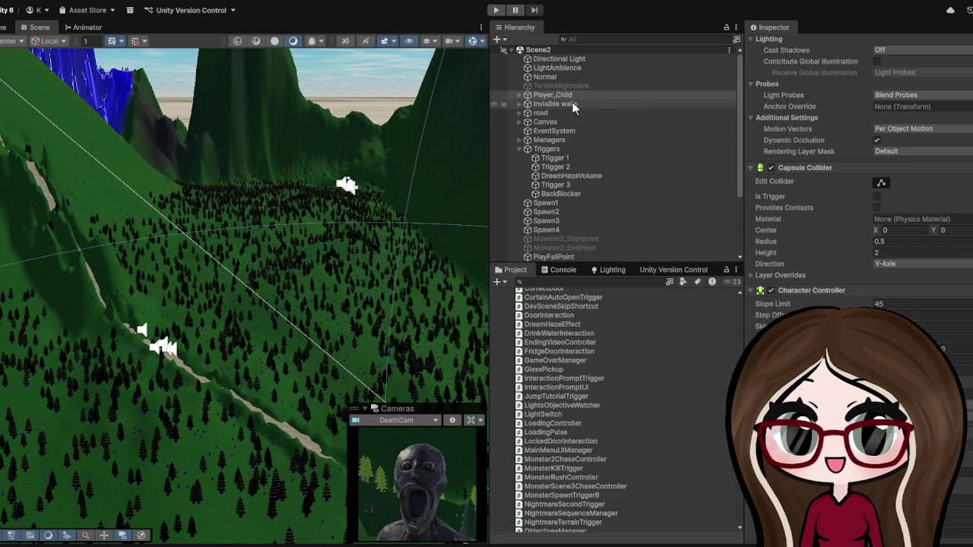
Step: Collapse the Triggers group, enlarge the Hierarchy, and select the Normal terrain
scroll(573, 102, "down", 2)
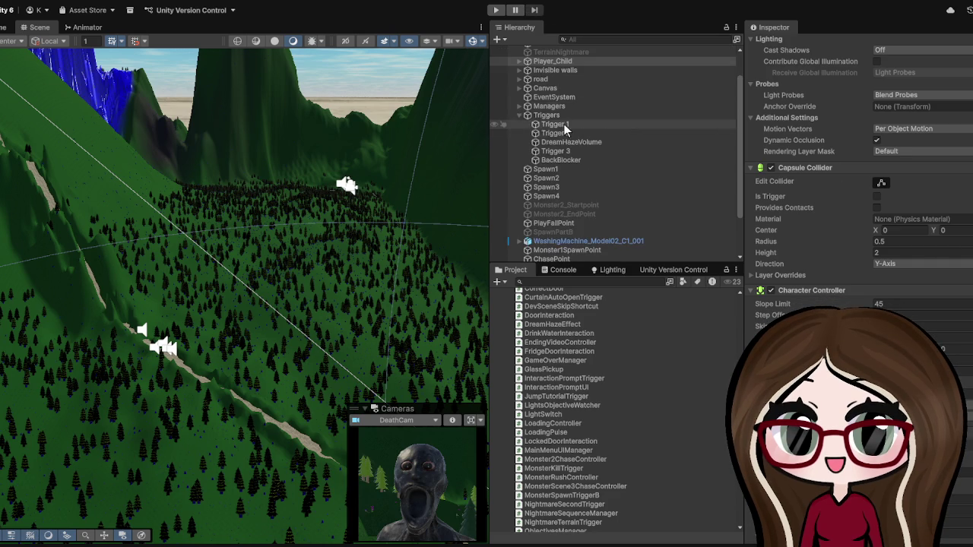
left_click(518, 117)
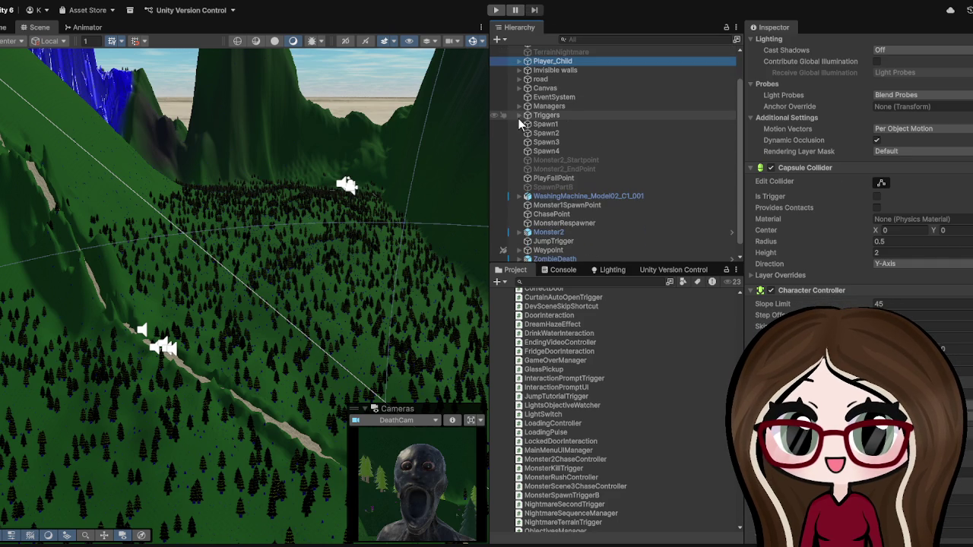
scroll(620, 152, "down", 1)
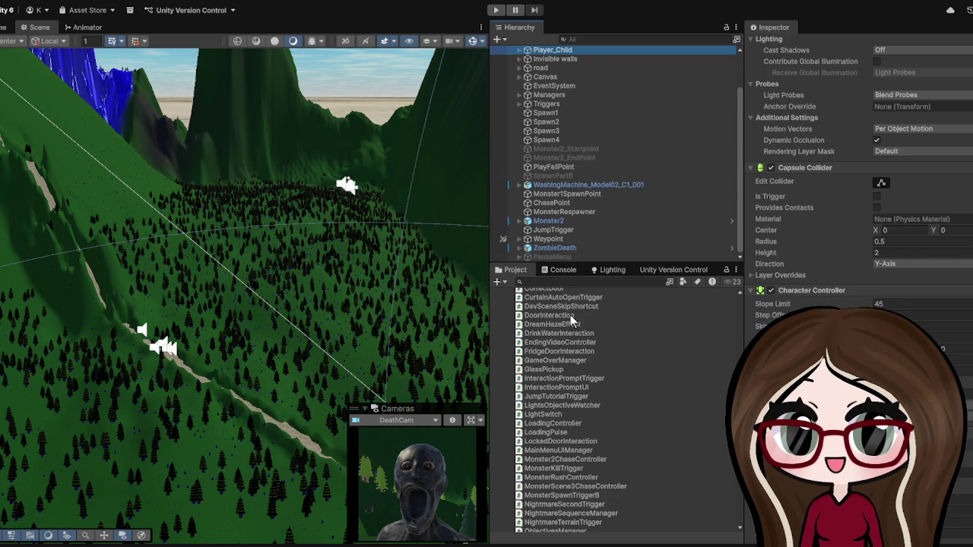
mouse_move(568, 263)
left_mouse_down()
mouse_move(558, 342)
mouse_move(426, 190)
mouse_move(340, 221)
left_mouse_up()
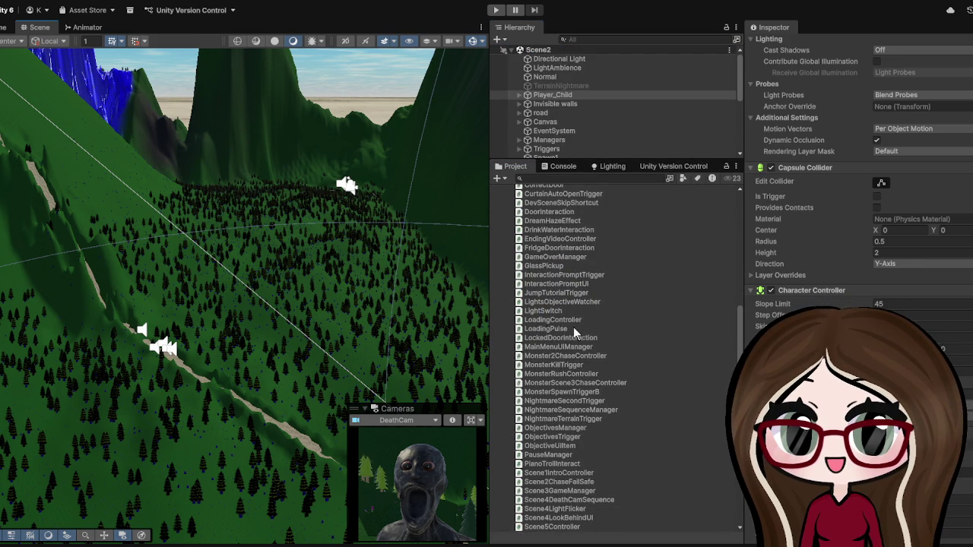
left_click(425, 323)
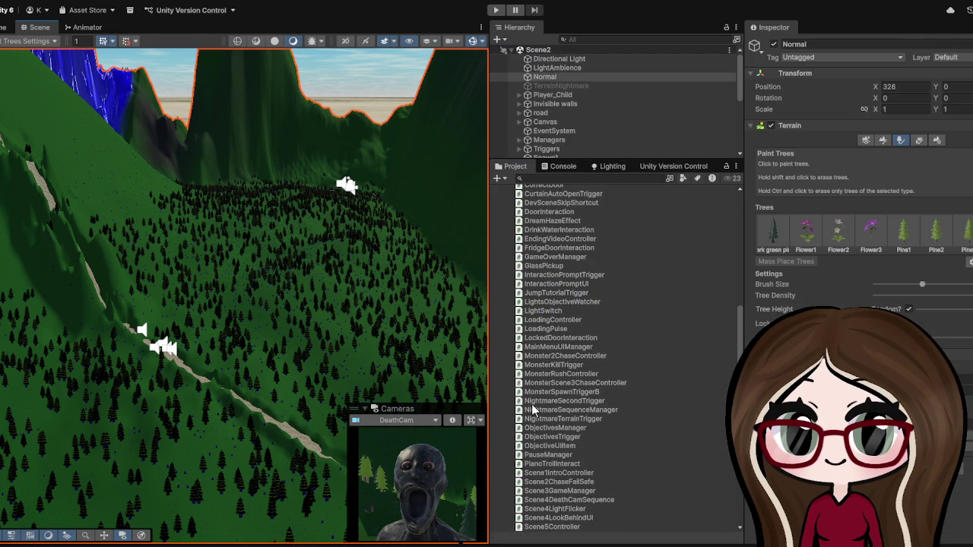
Step: Find Scene3 in the Project window's Assets/Scenes folder and select it
scroll(548, 313, "up", 10)
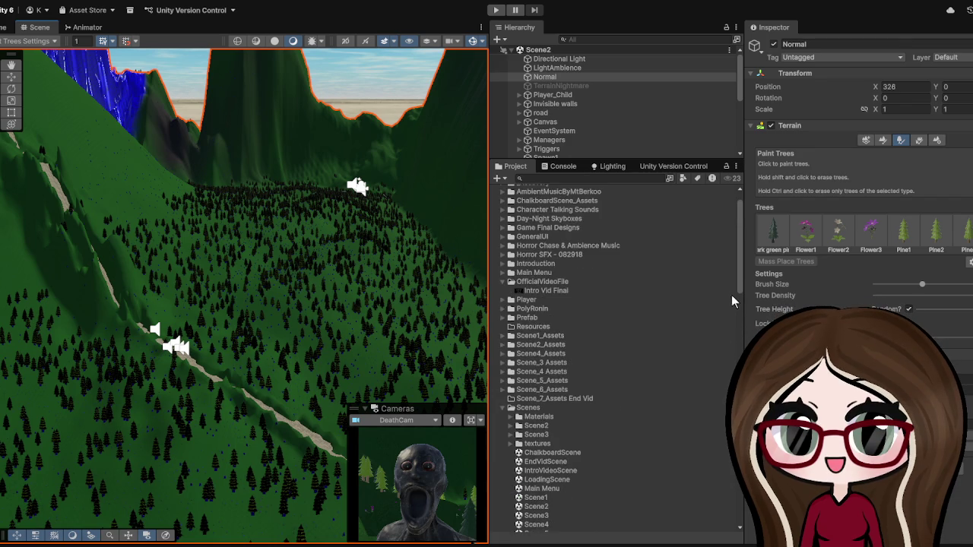
scroll(683, 296, "down", 10)
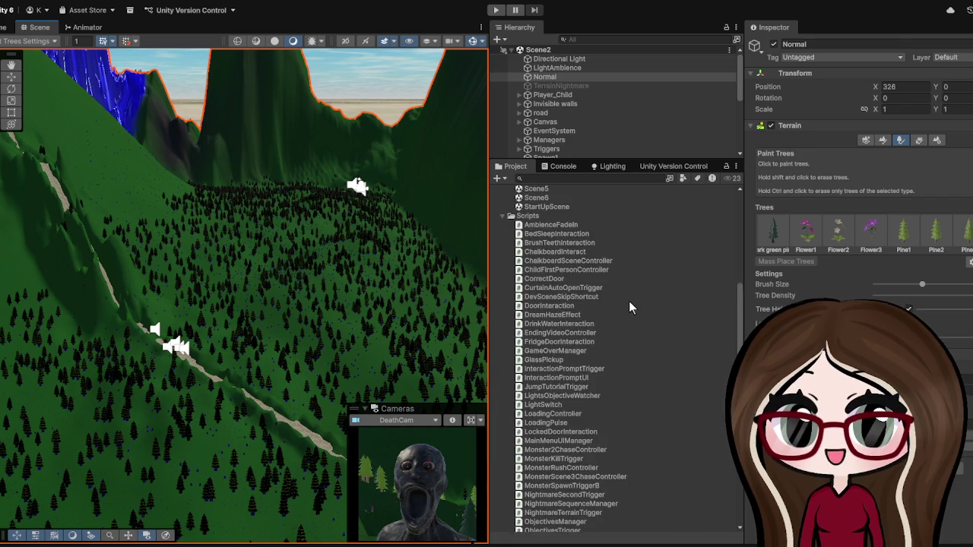
scroll(627, 301, "down", 10)
scroll(622, 304, "up", 9)
scroll(619, 307, "up", 10)
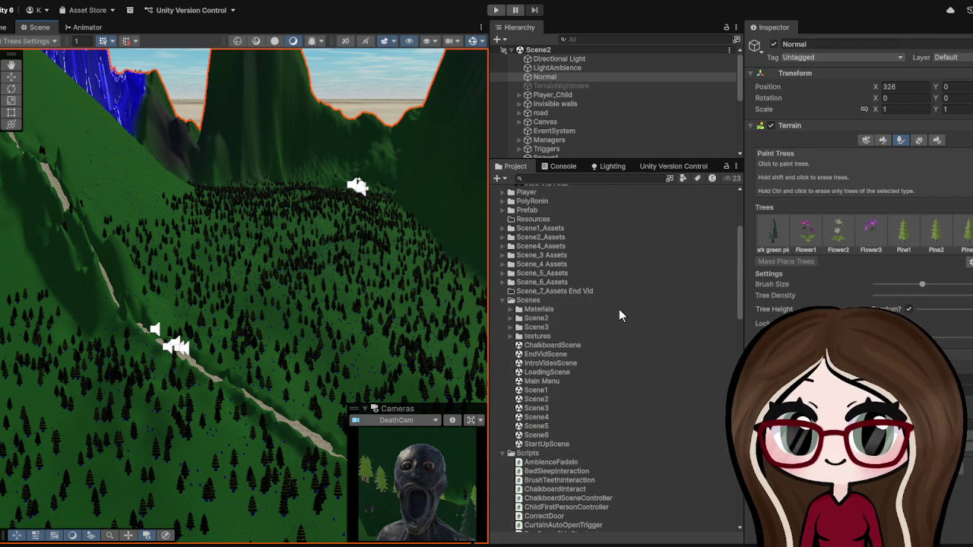
left_click(543, 410)
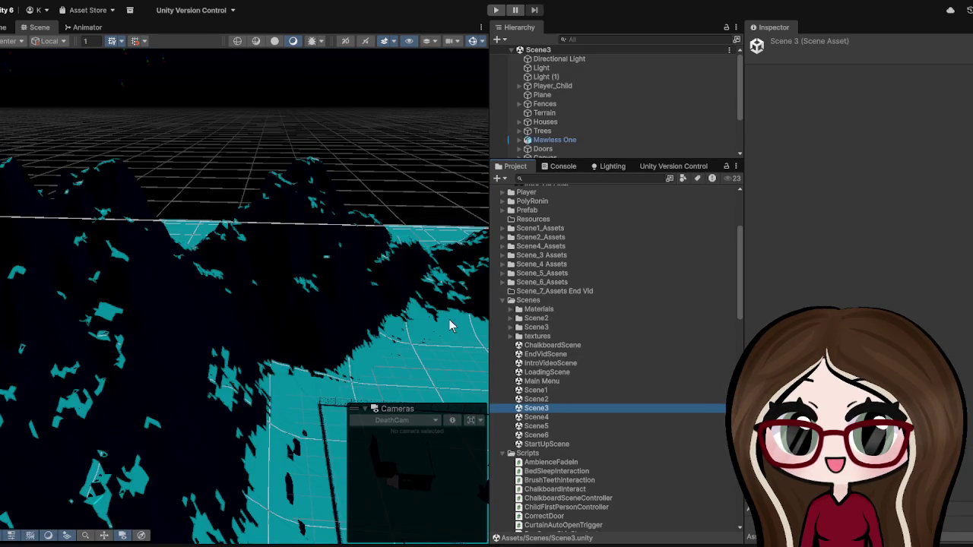
Step: Widen the Scene view, move it over the village terrain, and start the Scene3 playtest
left_click_drag(490, 190, 908, 190)
mouse_move(250, 274)
left_mouse_down()
mouse_move(311, 291)
mouse_move(522, 68)
left_mouse_up()
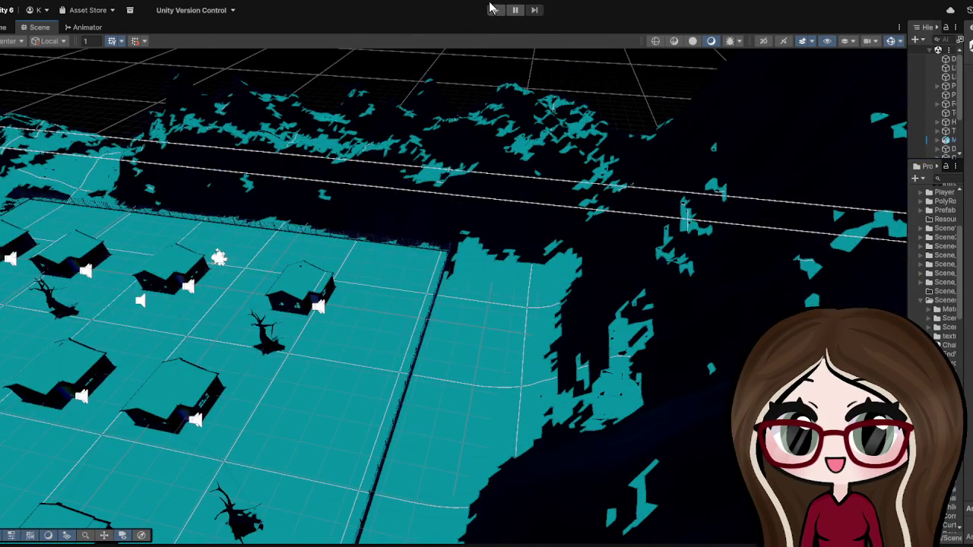
left_click(494, 9)
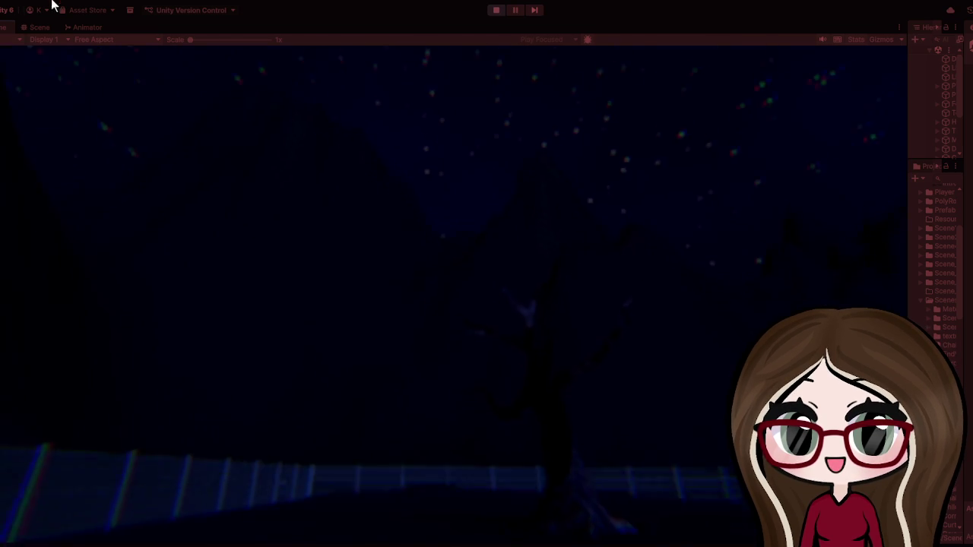
Step: Switch from the Game view to the Scene view while Scene3 keeps running
left_click(45, 27)
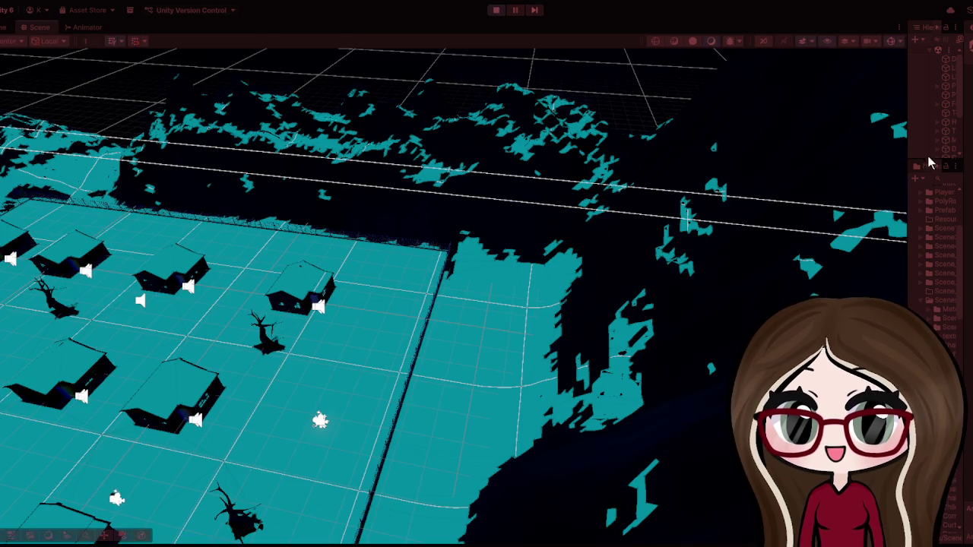
Step: Widen the side panels, select Mawless One, and frame and orbit the view around it
left_click_drag(908, 114, 655, 114)
scroll(738, 72, "down", 3)
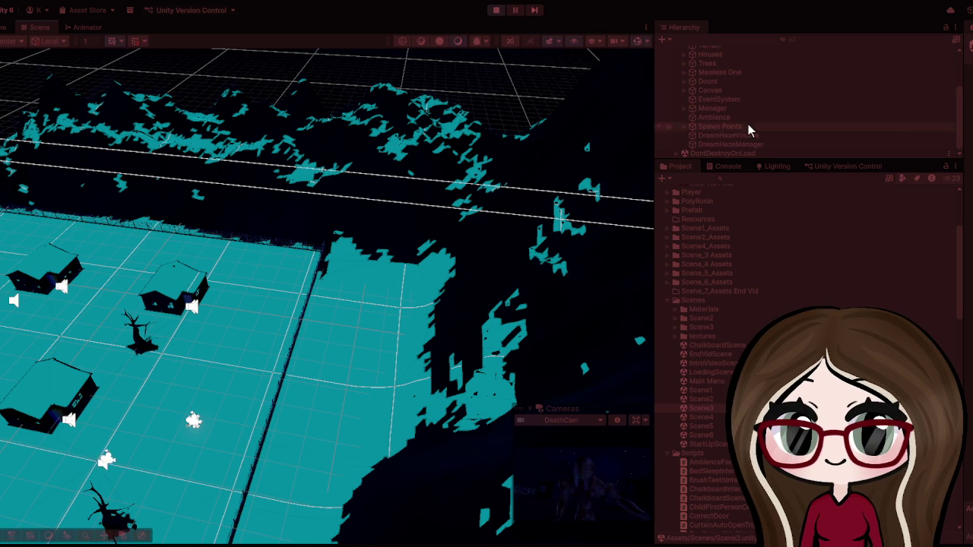
left_click(722, 71)
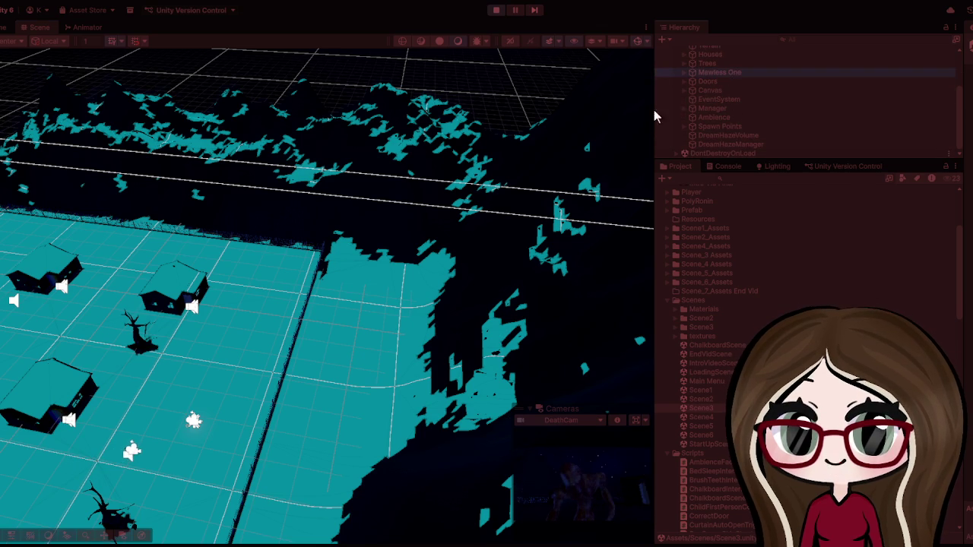
key("f")
scroll(232, 329, "down", 10)
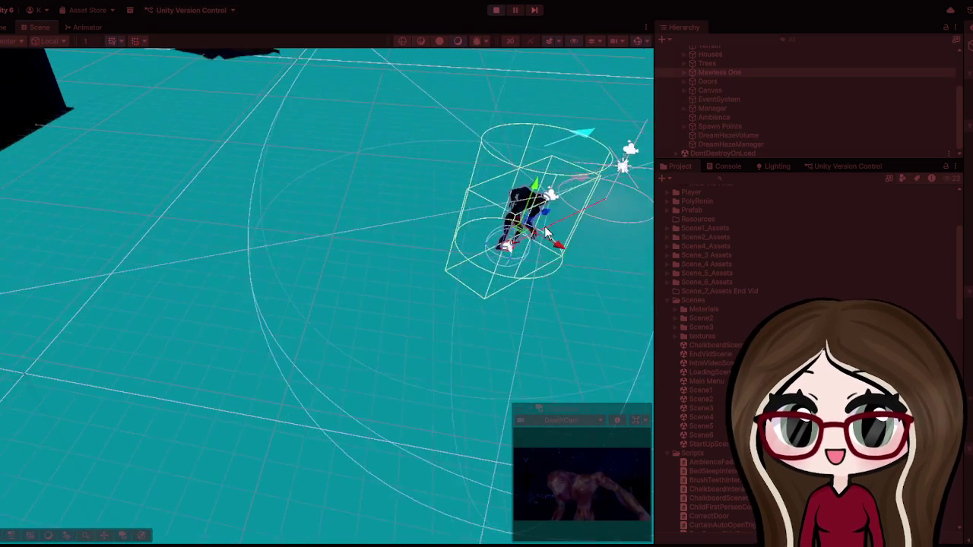
left_click_drag(555, 220, 352, 322)
scroll(352, 322, "up", 5)
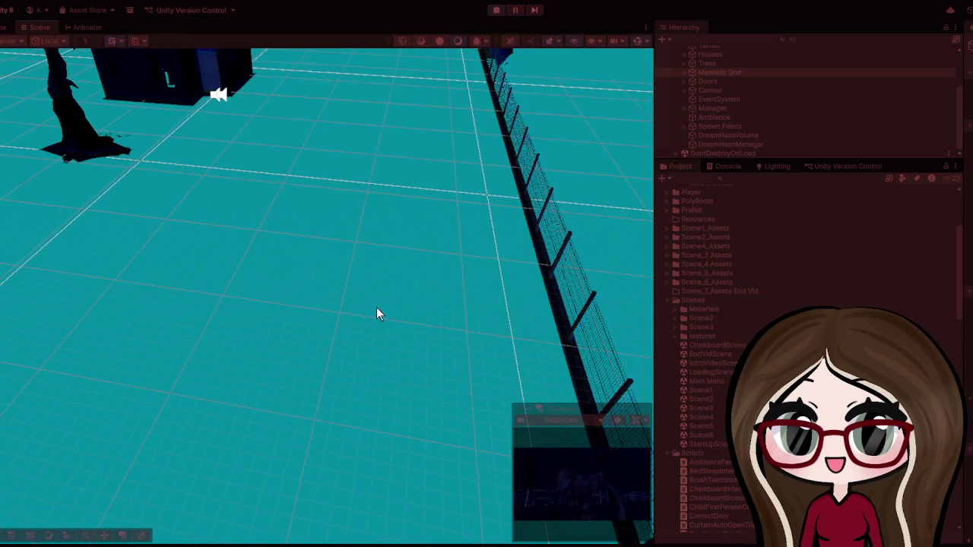
Step: Zoom out and pan across the village houses, then re-frame the Mawless One monster
double_click(717, 72)
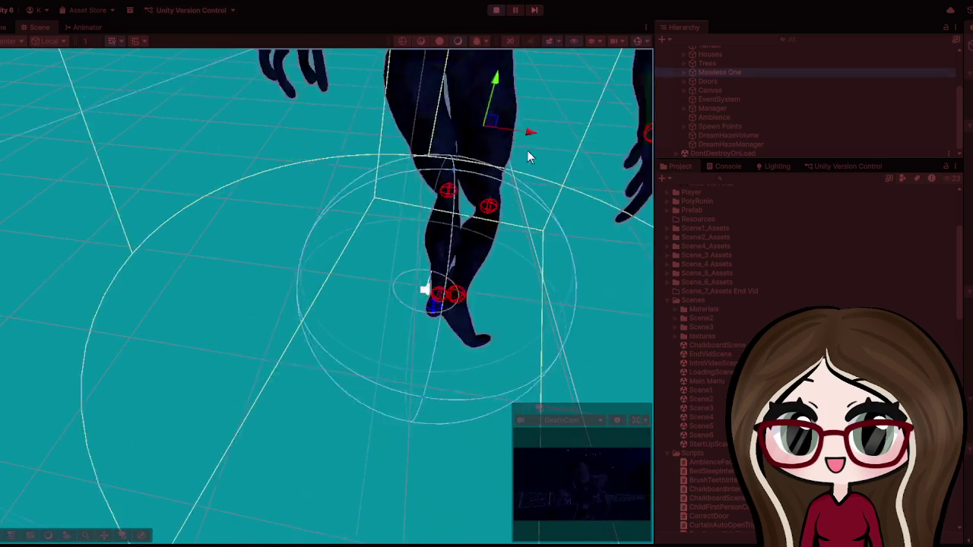
scroll(381, 136, "down", 10)
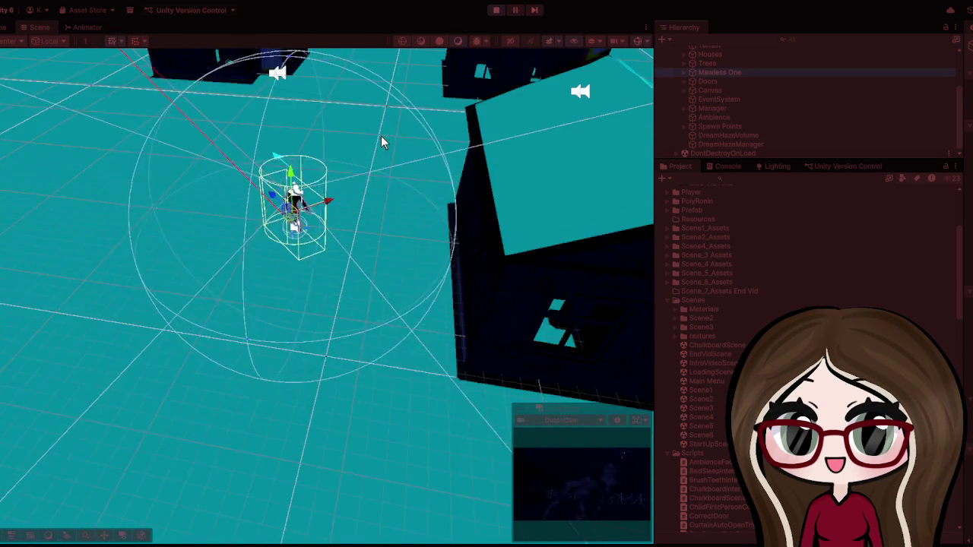
scroll(362, 138, "down", 5)
mouse_move(362, 138)
left_mouse_down()
mouse_move(287, 258)
mouse_move(198, 461)
mouse_move(194, 435)
mouse_move(479, 455)
left_mouse_up()
left_click_drag(490, 316, 563, 351)
mouse_move(329, 319)
left_mouse_down()
mouse_move(256, 341)
mouse_move(387, 309)
mouse_move(608, 228)
left_mouse_up()
left_click_drag(330, 357, 612, 246)
left_click_drag(108, 380, 467, 329)
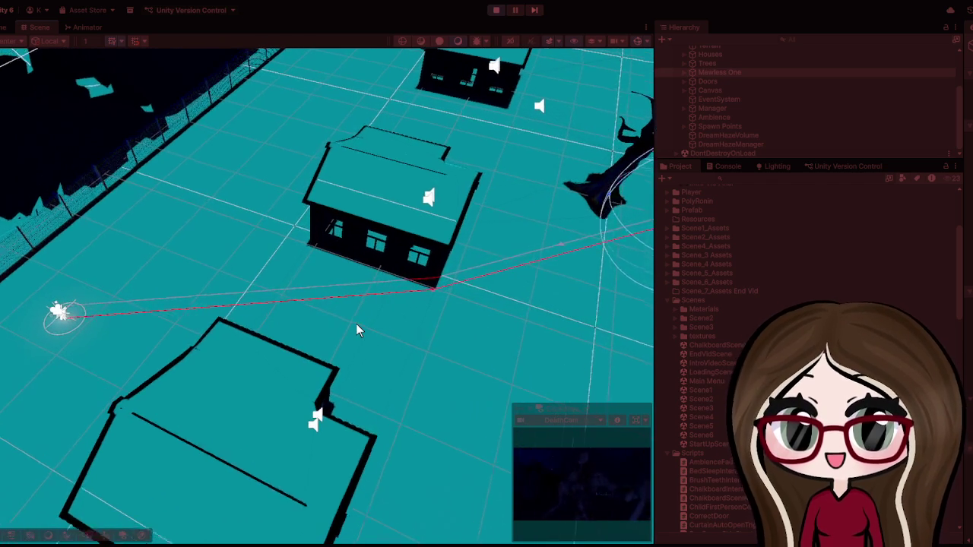
scroll(327, 325, "down", 3)
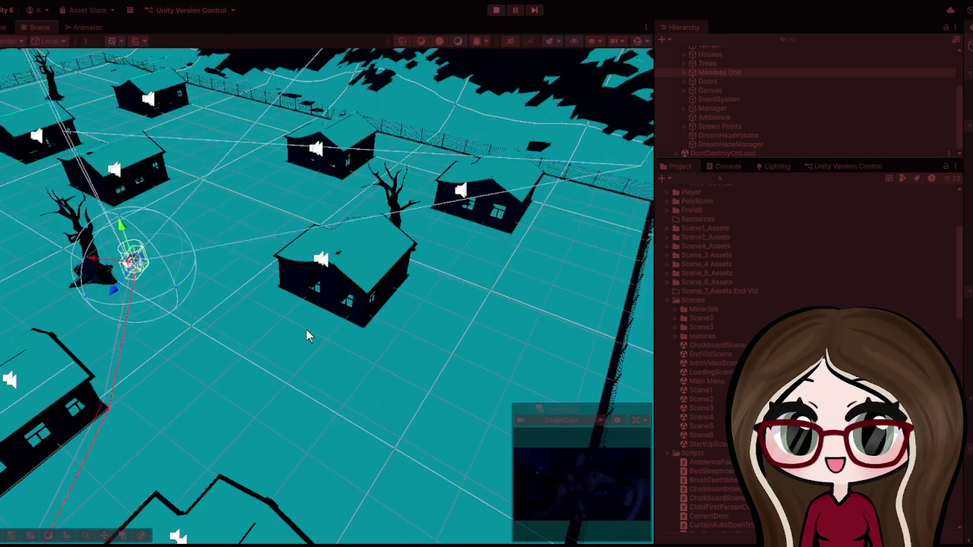
mouse_move(202, 364)
left_mouse_down()
mouse_move(322, 284)
mouse_move(366, 210)
mouse_move(396, 107)
left_mouse_up()
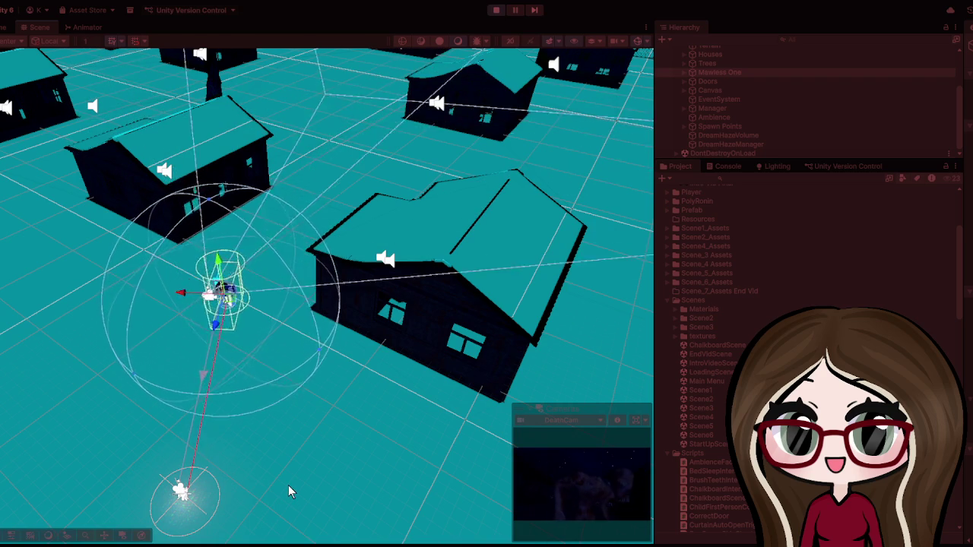
key("f")
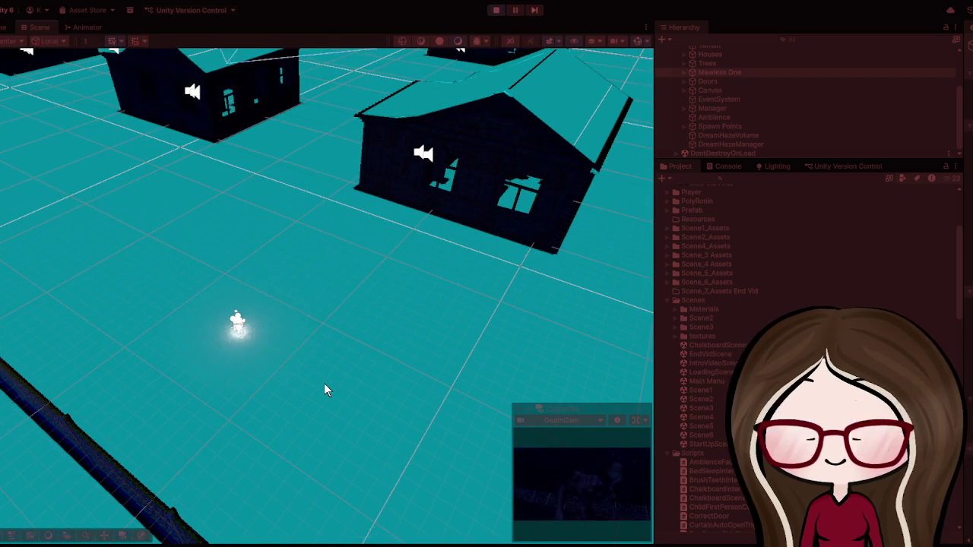
Step: Frame Mawless One again and zoom and rotate the view over the whole village
key("f")
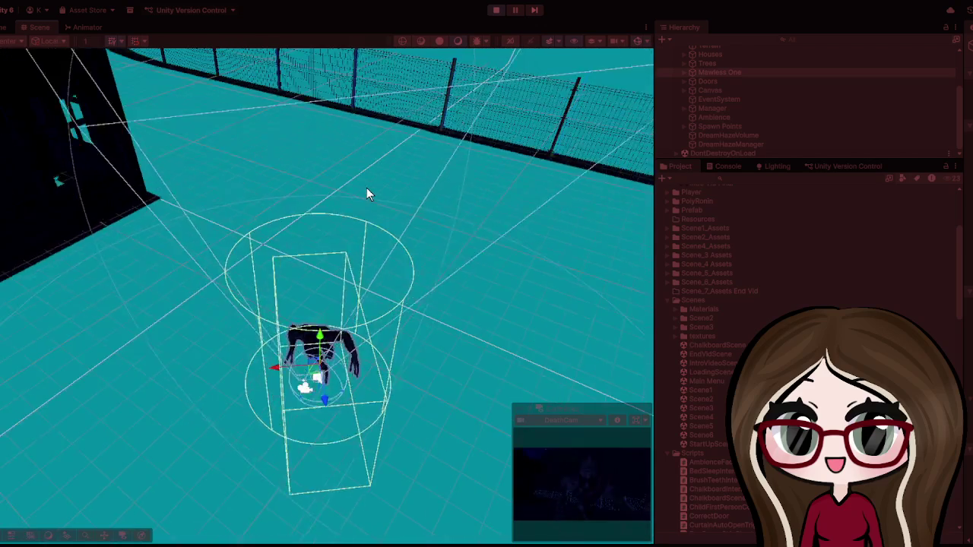
scroll(367, 194, "down", 5)
scroll(350, 387, "down", 5)
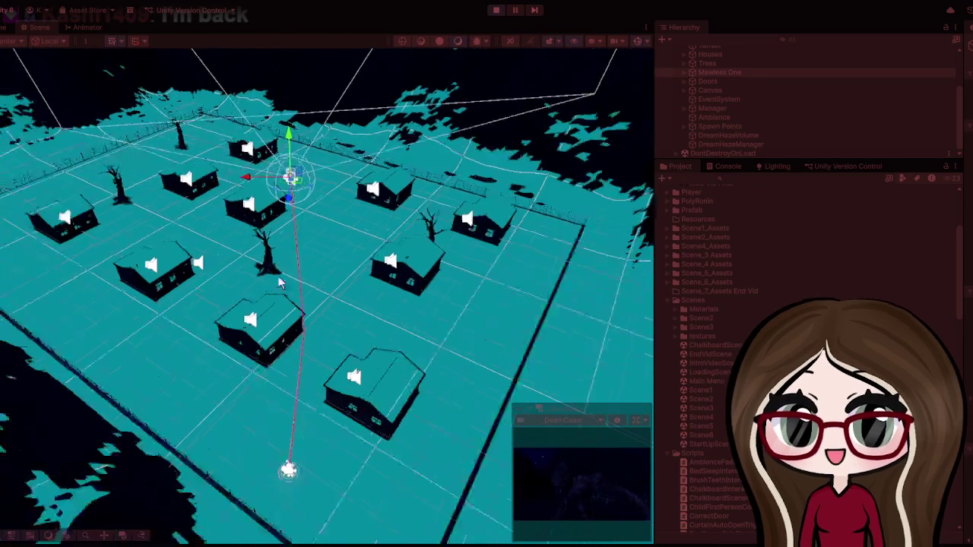
scroll(325, 367, "down", 3)
scroll(336, 370, "down", 3)
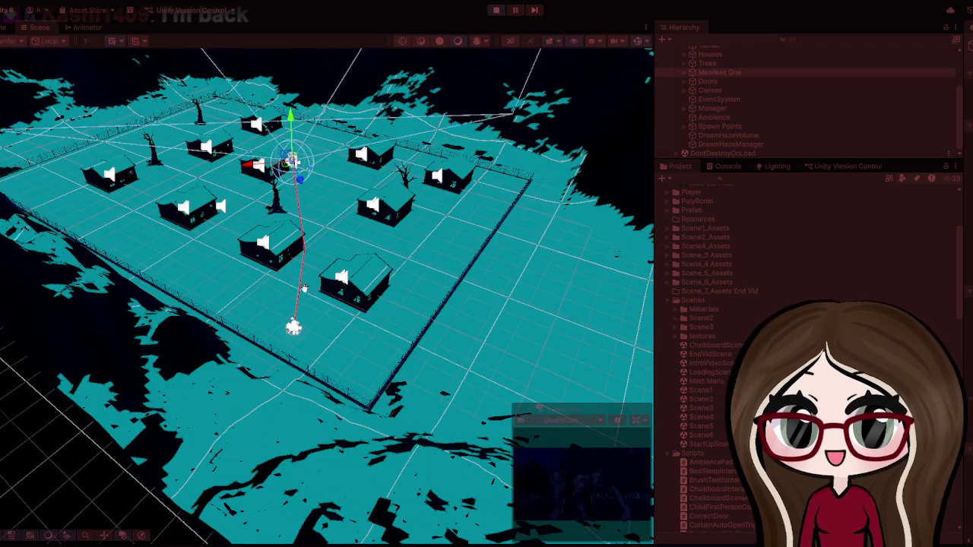
scroll(279, 316, "up", 5)
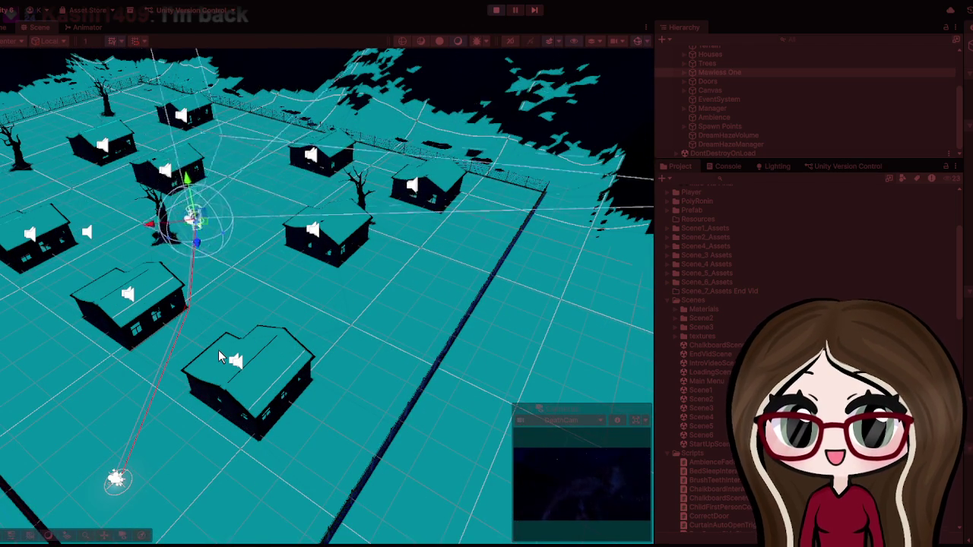
scroll(217, 351, "up", 5)
left_click_drag(190, 391, 268, 369)
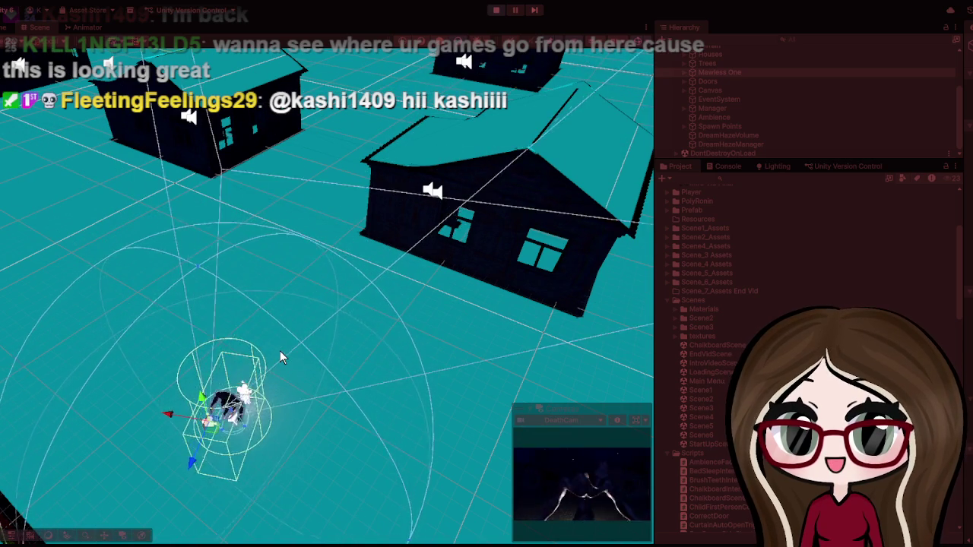
scroll(279, 351, "down", 10)
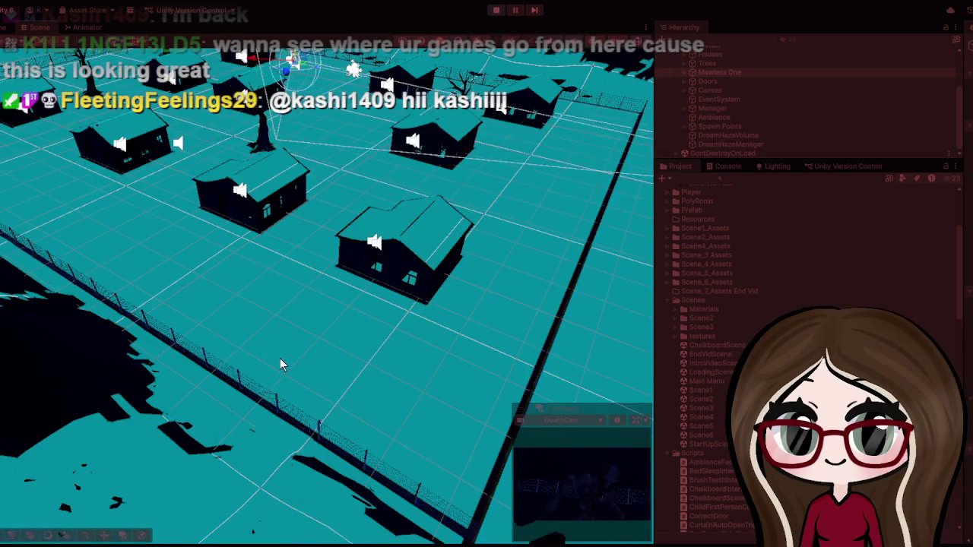
left_click_drag(283, 355, 304, 430)
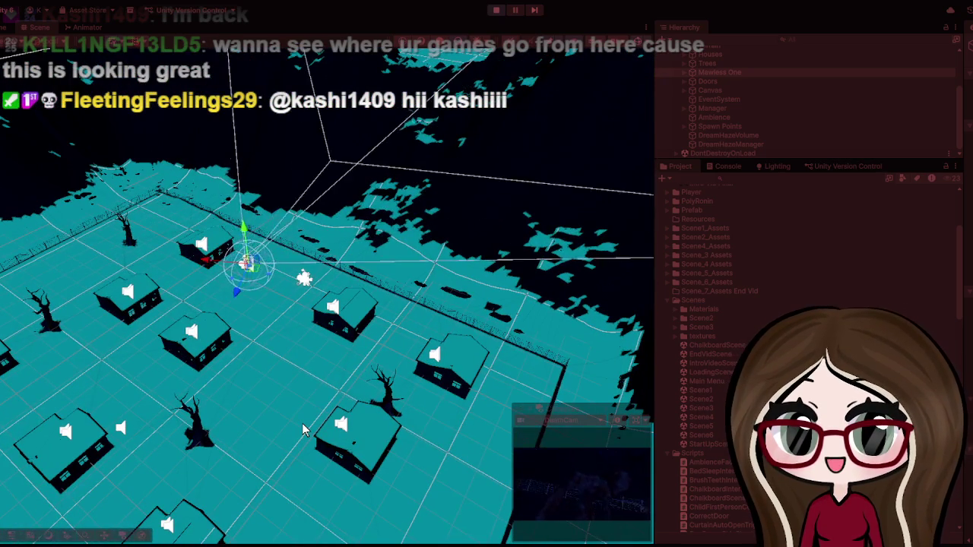
scroll(302, 430, "up", 10)
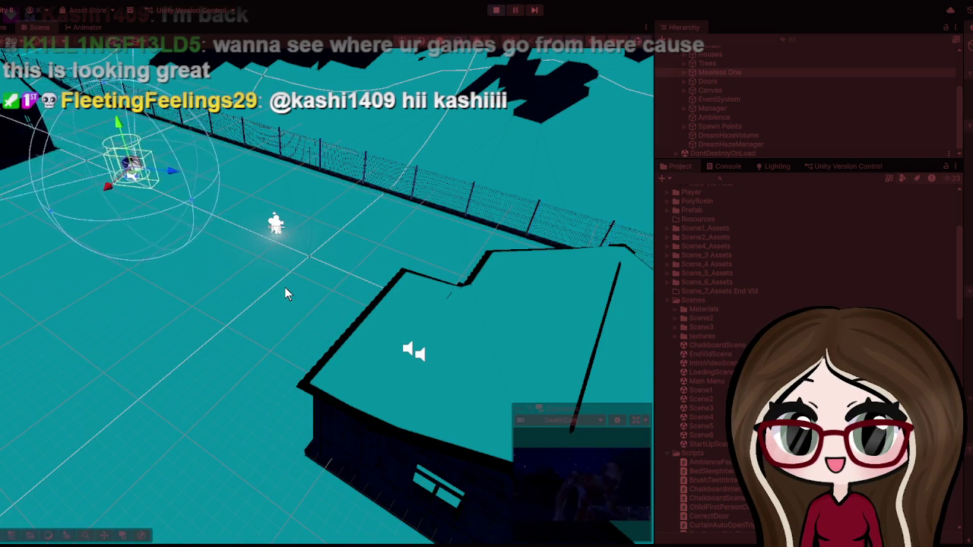
scroll(286, 286, "down", 3)
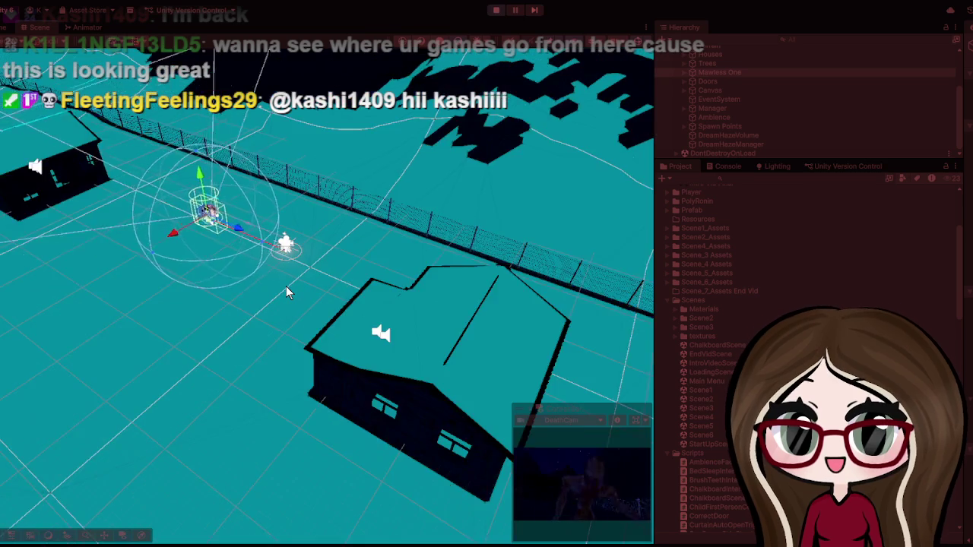
scroll(286, 286, "up", 3)
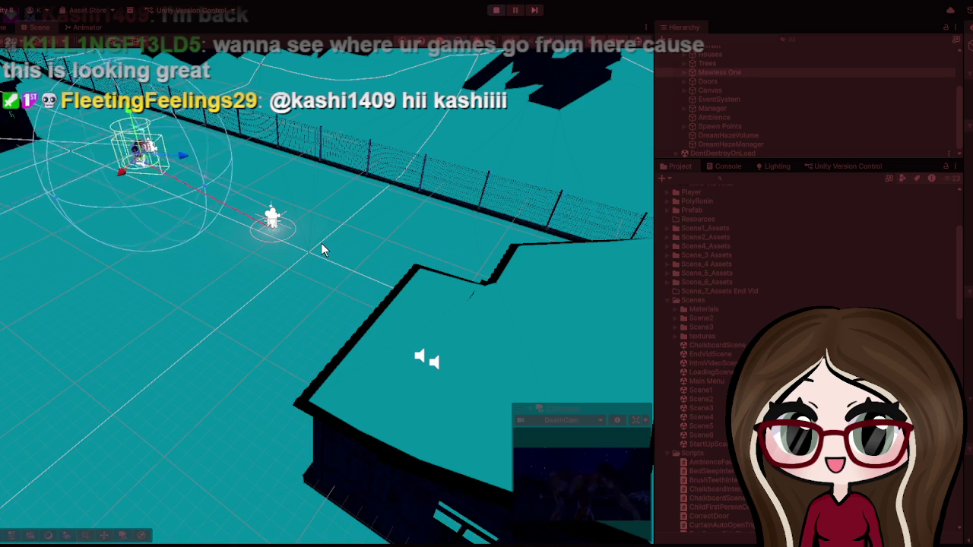
Step: Refocus on the monster, orbit around it among the houses, then stop the playtest
key("f")
scroll(318, 252, "up", 5)
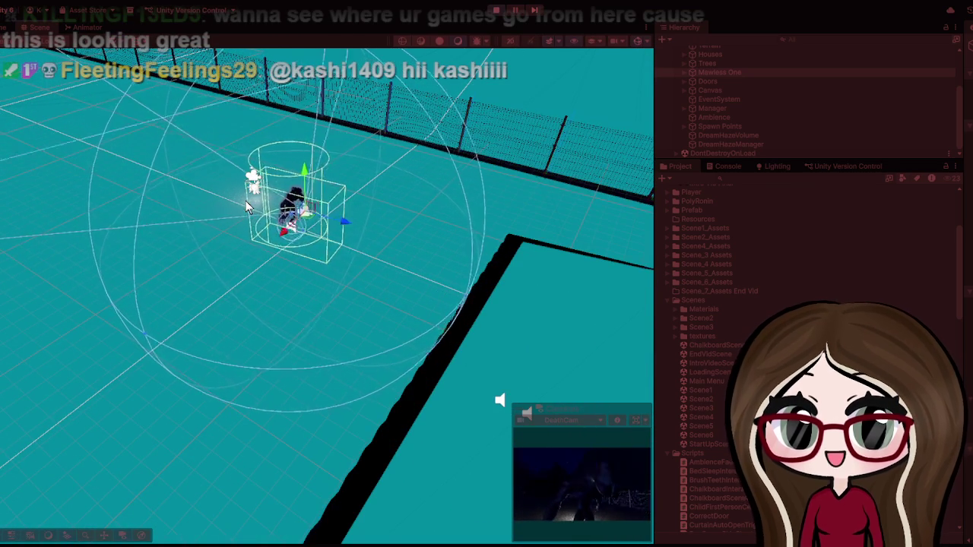
scroll(214, 213, "down", 5)
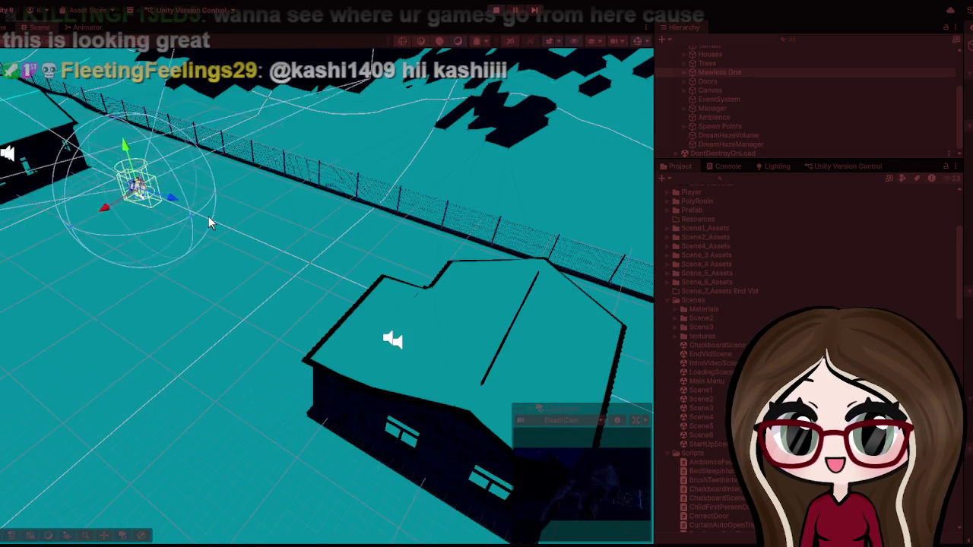
scroll(209, 216, "down", 5)
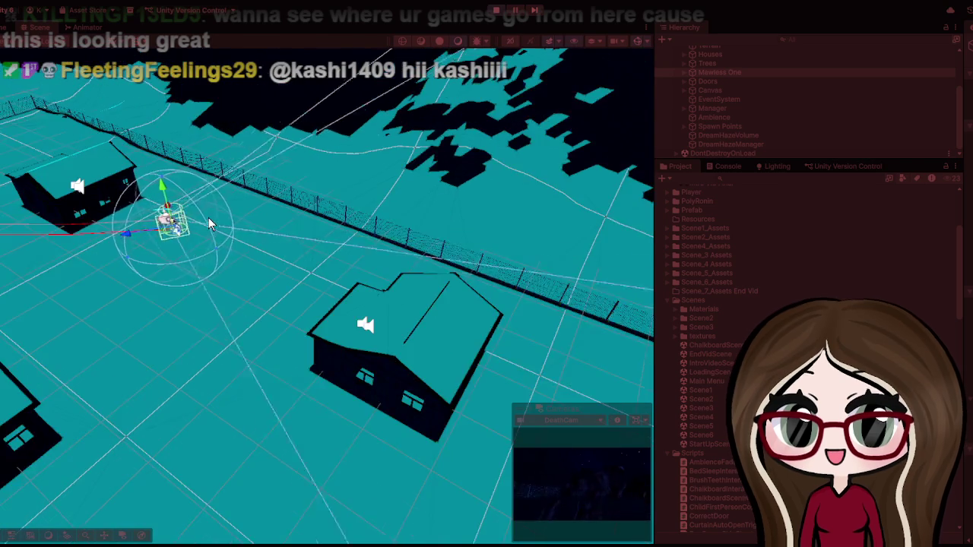
mouse_move(121, 293)
left_mouse_down()
mouse_move(196, 323)
mouse_move(312, 316)
left_mouse_up()
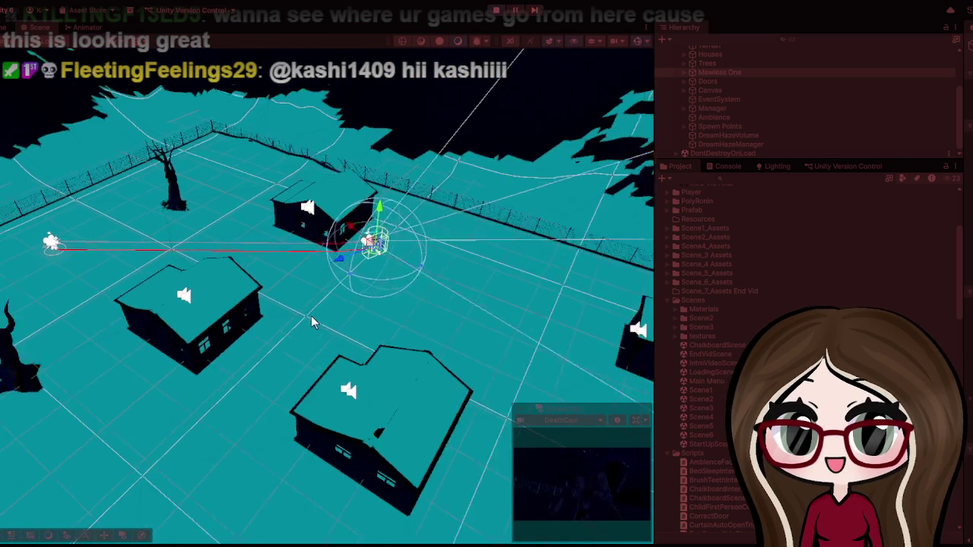
scroll(312, 315, "up", 5)
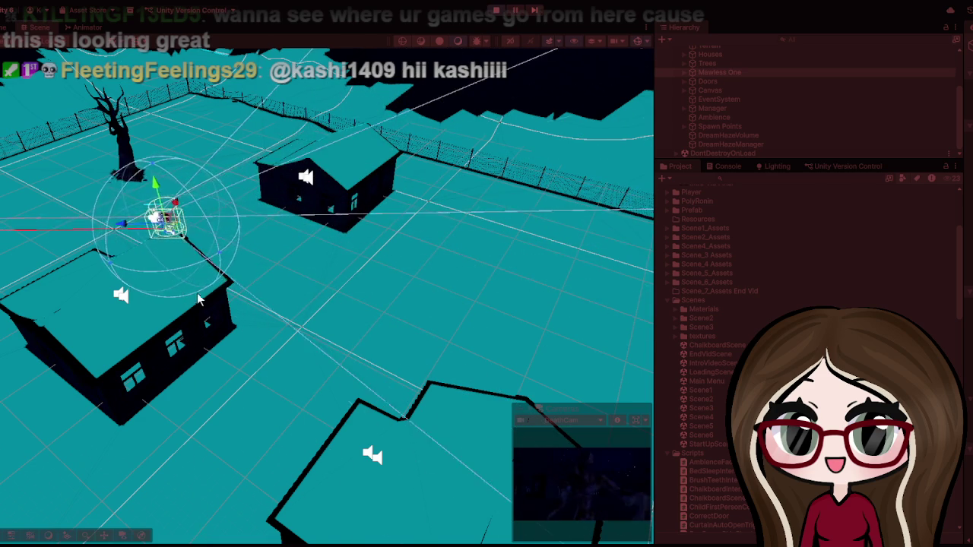
mouse_move(182, 292)
left_mouse_down()
mouse_move(393, 323)
mouse_move(226, 324)
mouse_move(417, 367)
mouse_move(345, 359)
left_mouse_up()
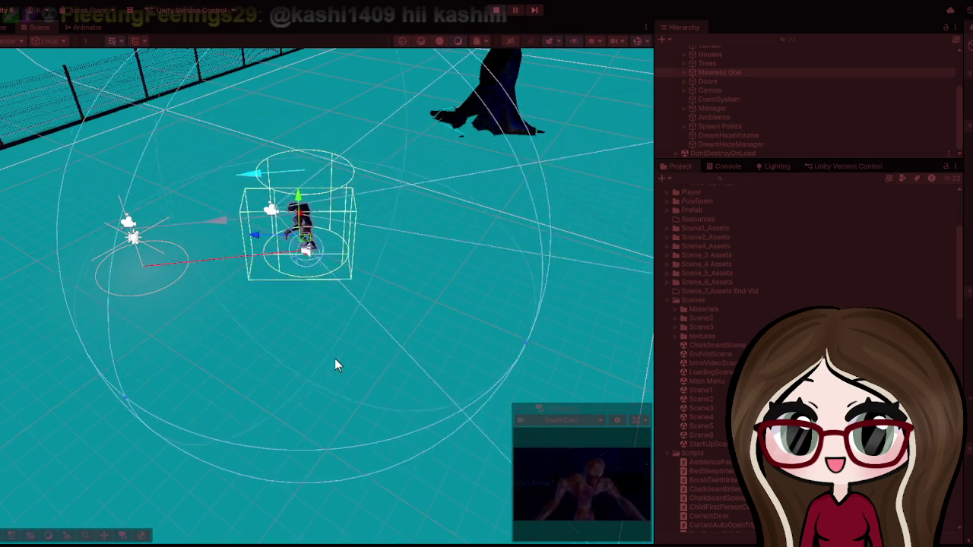
scroll(338, 366, "down", 10)
scroll(337, 366, "down", 8)
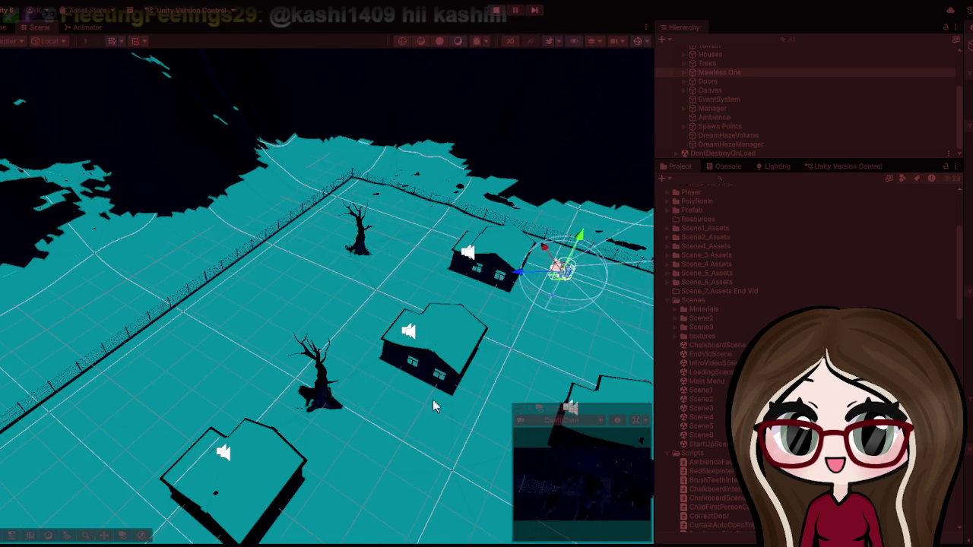
left_click_drag(465, 394, 342, 324)
scroll(344, 286, "up", 5)
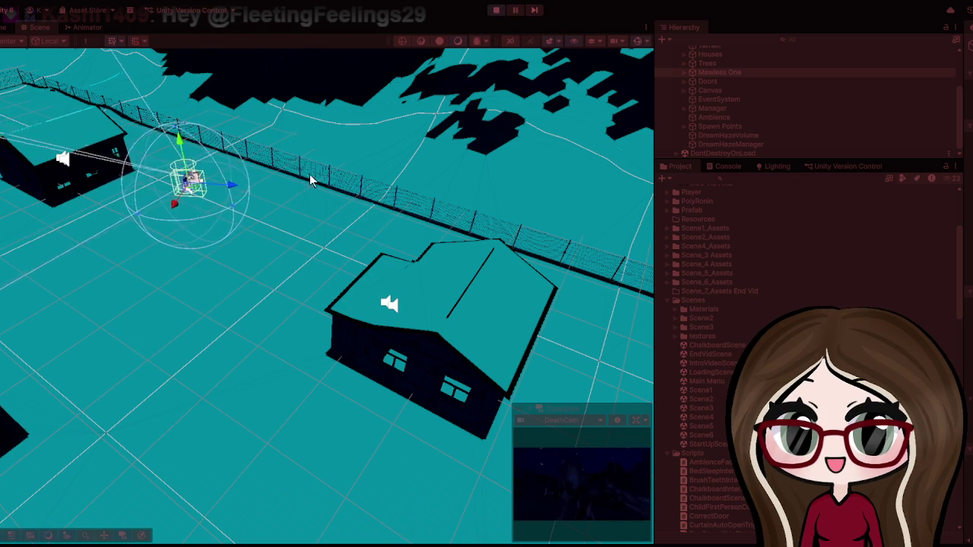
left_click(496, 10)
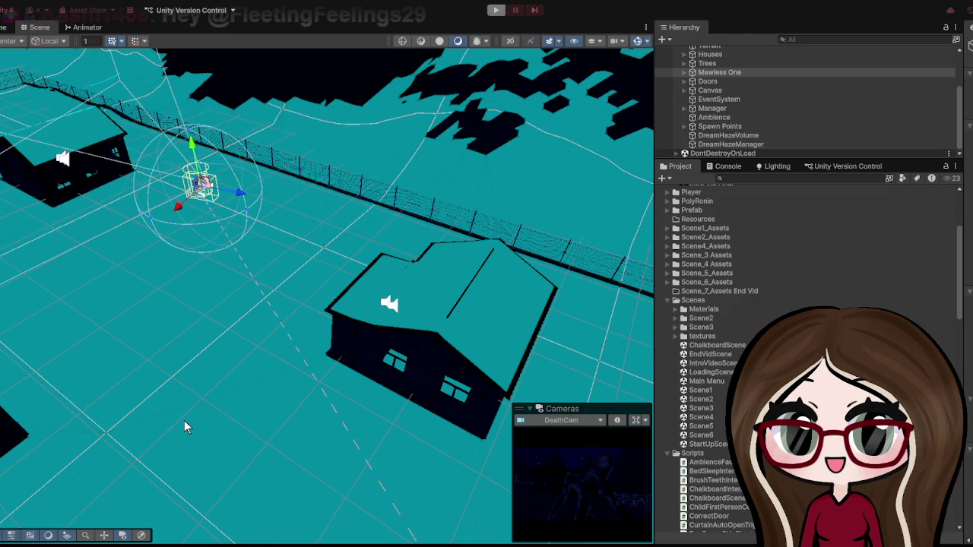
Step: Widen the Hierarchy/Project panels and the Inspector showing Mawless One's components
scroll(183, 403, "down", 5)
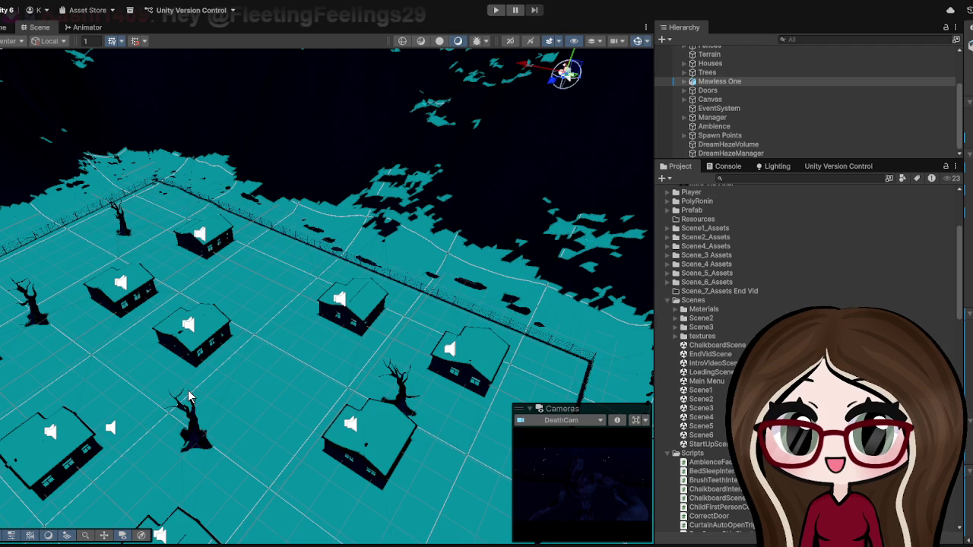
scroll(207, 373, "up", 2)
scroll(202, 373, "up", 2)
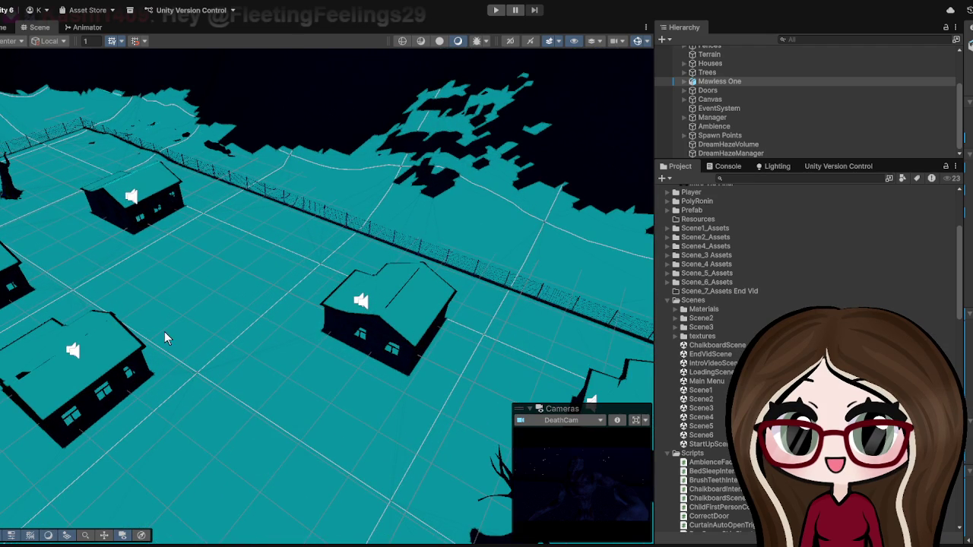
left_click_drag(660, 119, 301, 119)
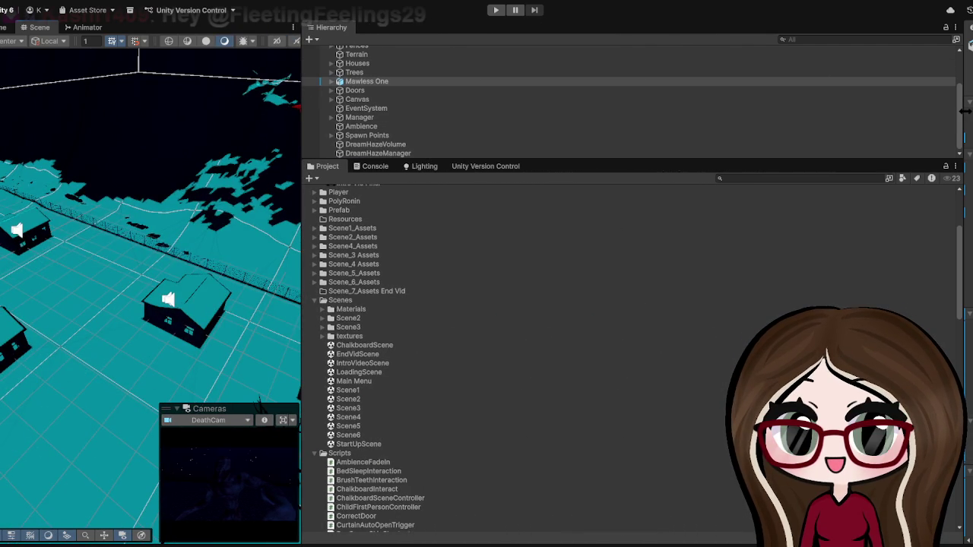
left_click_drag(962, 99, 653, 98)
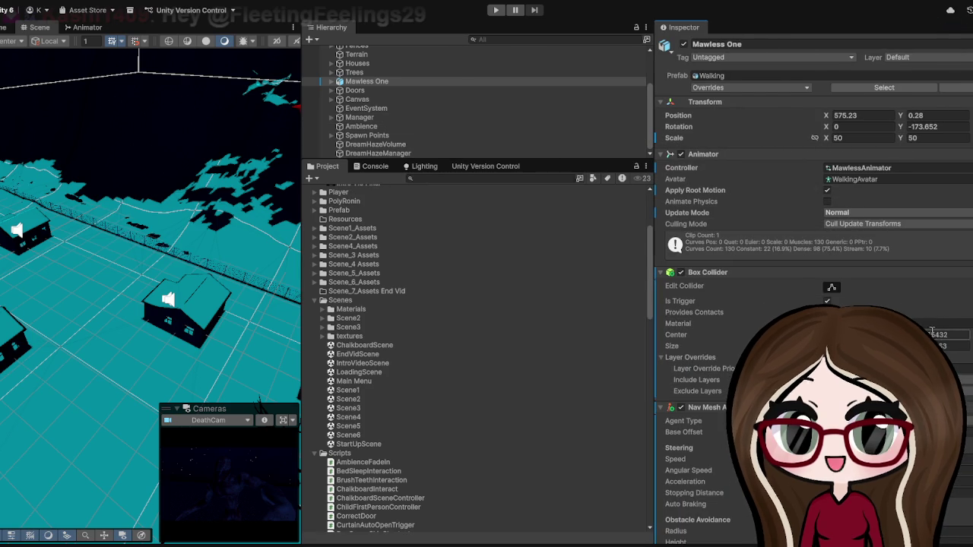
Step: Scroll to the Chase Controller: target Player_Child, Base Move Speed 3.5, Rotation Speed 10
scroll(867, 184, "down", 5)
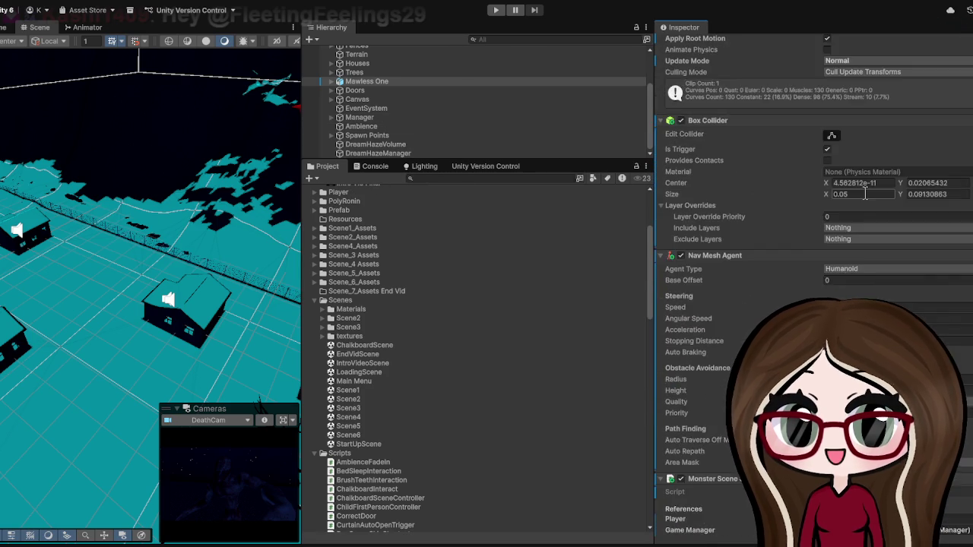
scroll(864, 196, "down", 9)
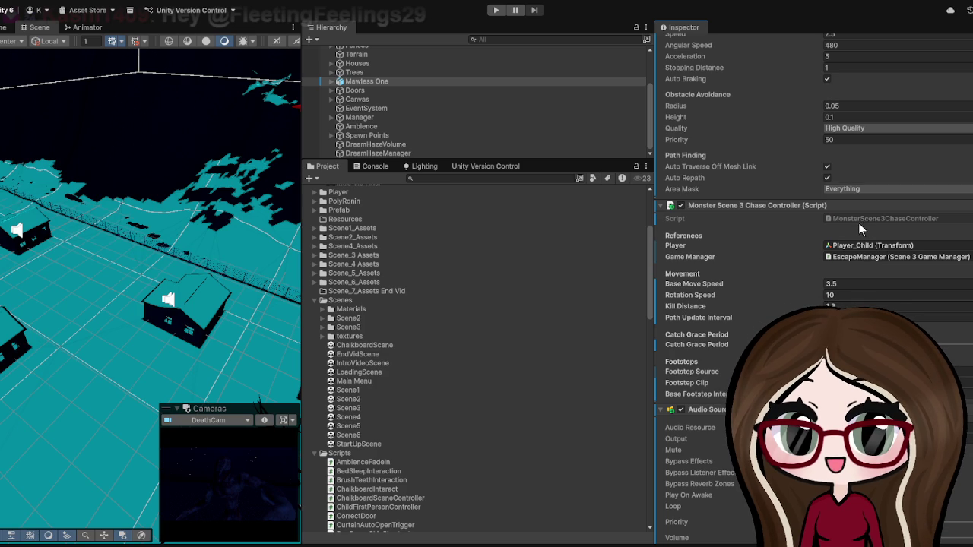
scroll(236, 304, "down", 5)
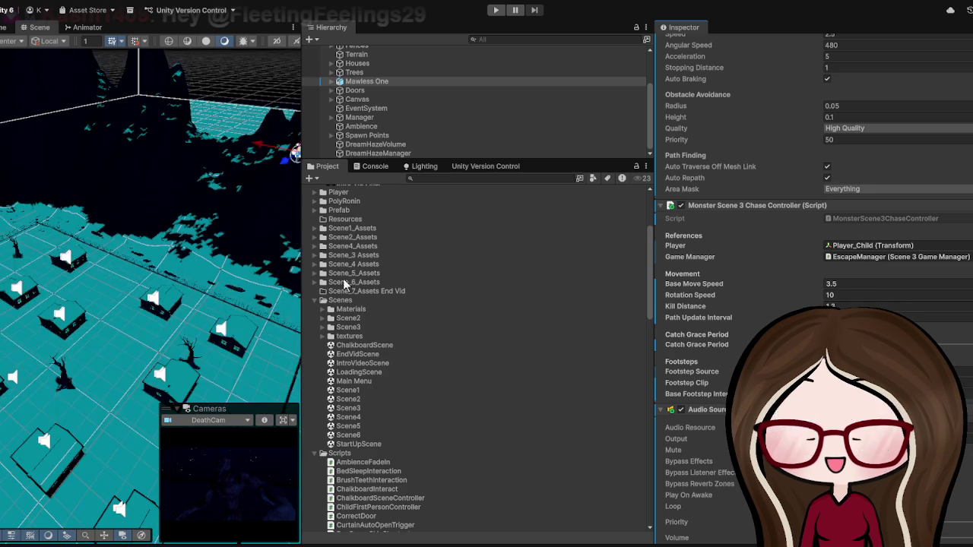
scroll(315, 266, "down", 5)
scroll(195, 288, "up", 3)
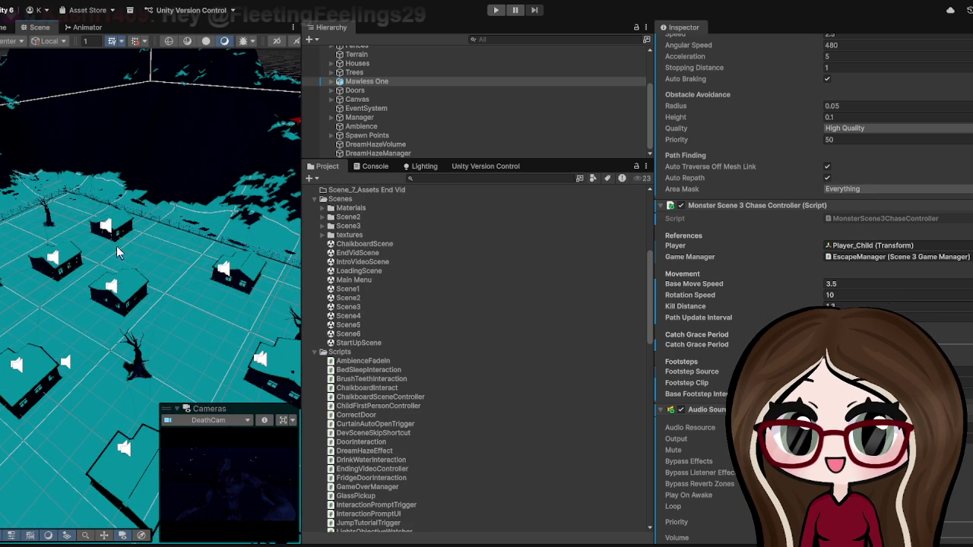
scroll(110, 233, "down", 3)
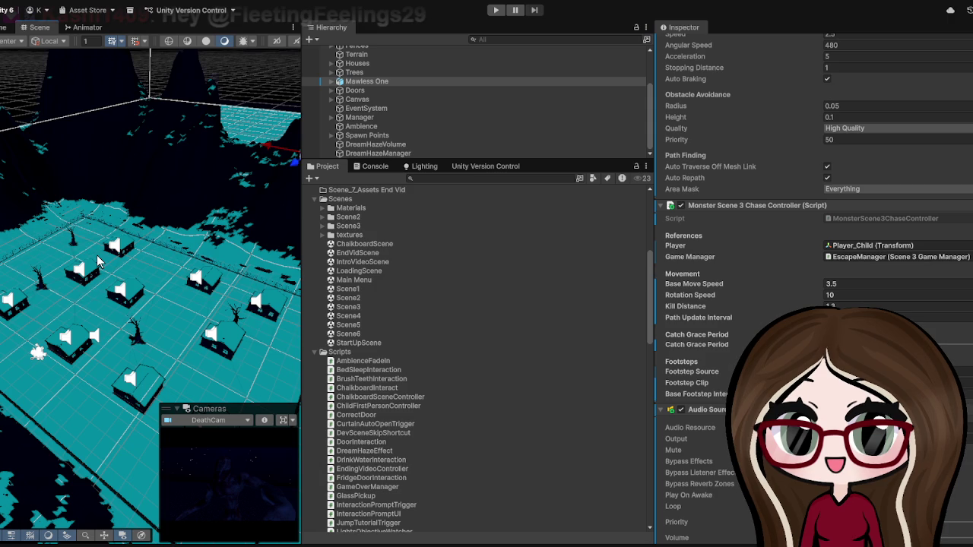
Step: Zoom and pan the Scene view across the village's other houses
scroll(97, 262, "up", 2)
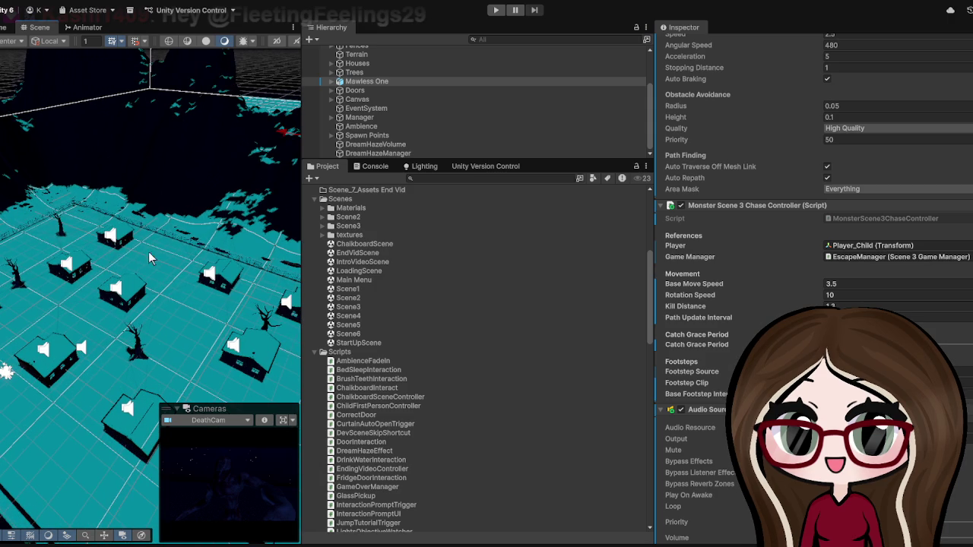
left_click_drag(141, 252, 99, 279)
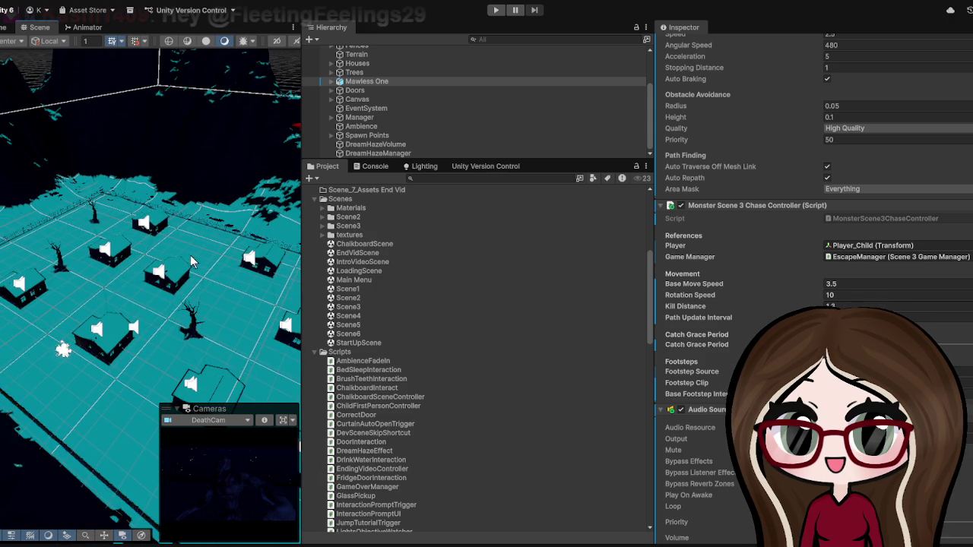
scroll(190, 262, "down", 4)
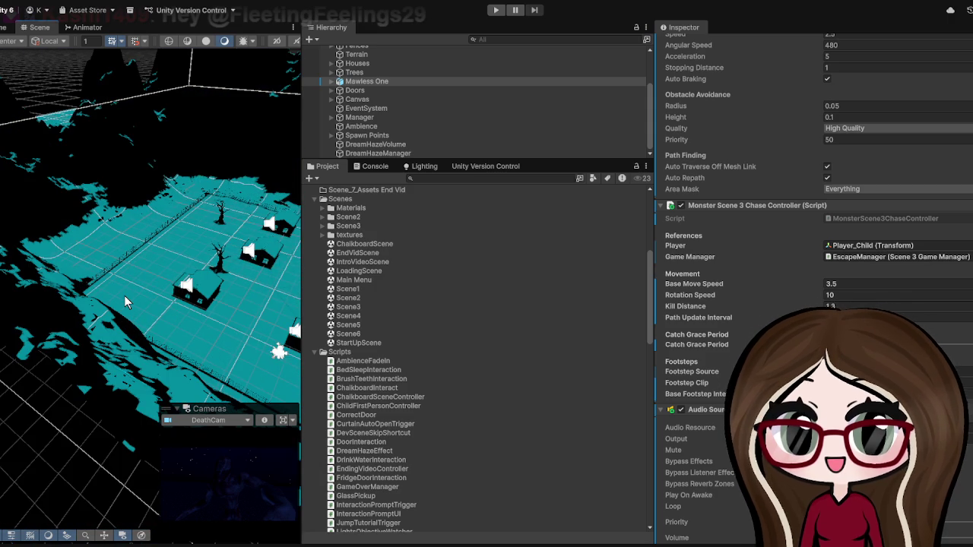
scroll(127, 296, "down", 3)
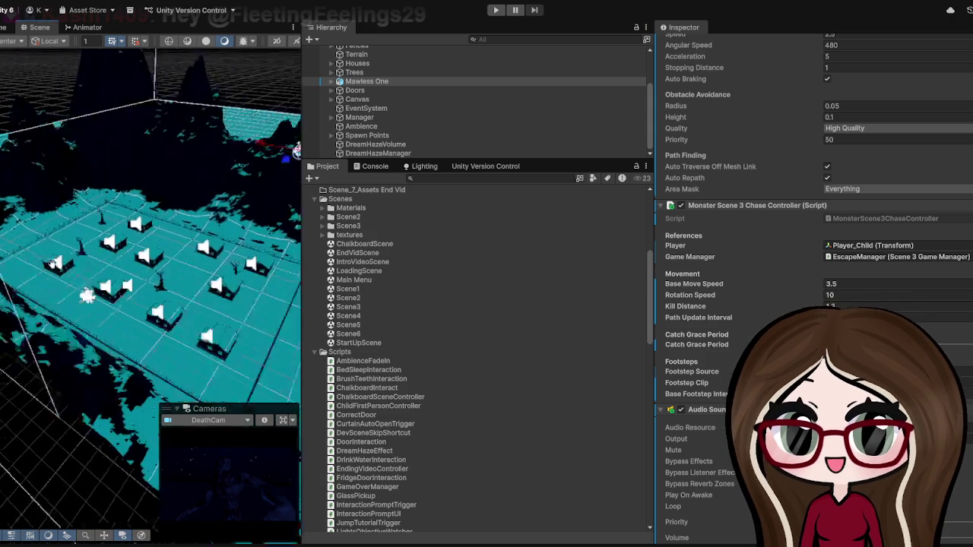
scroll(126, 296, "down", 2)
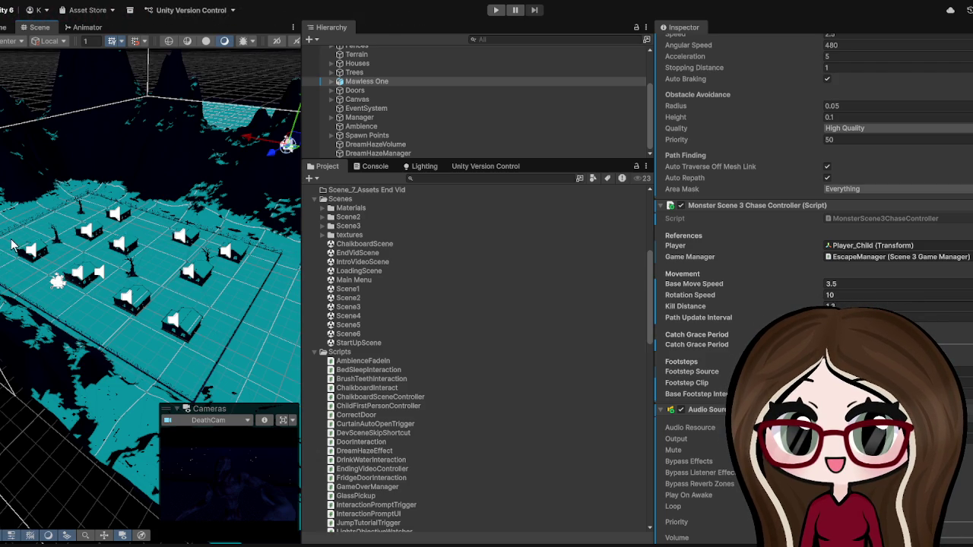
scroll(146, 296, "up", 5)
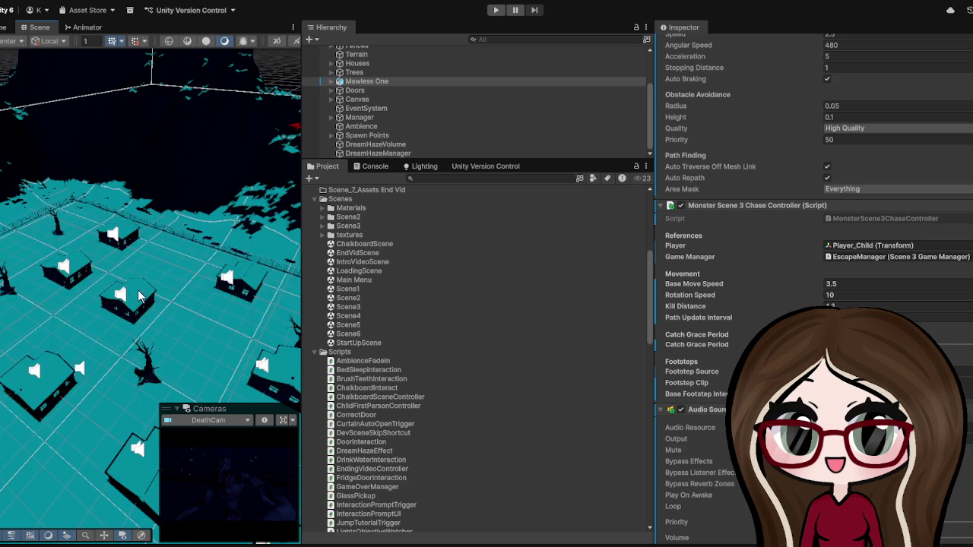
scroll(143, 290, "down", 5)
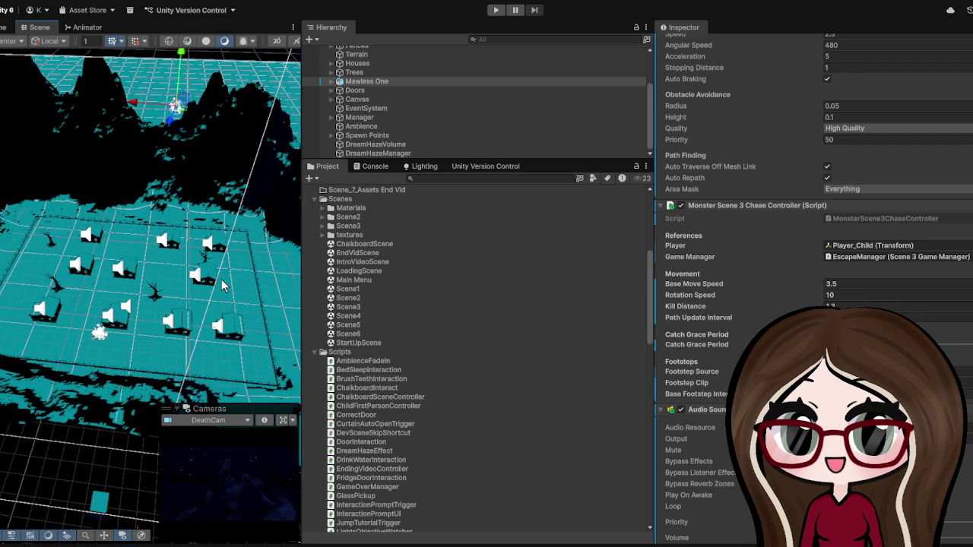
Step: Make the Hierarchy taller and select the Main Menu scene asset in Scenes
scroll(213, 296, "up", 5)
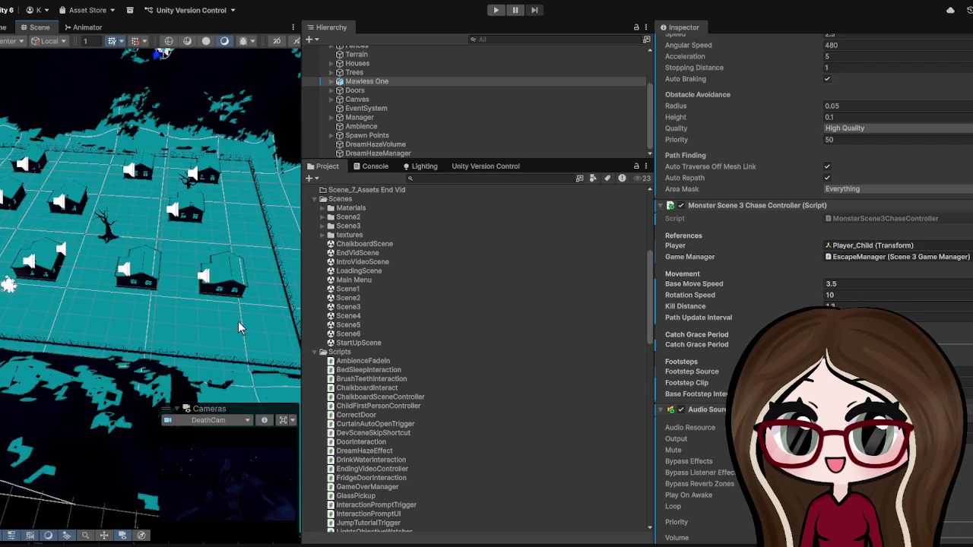
scroll(128, 248, "up", 3)
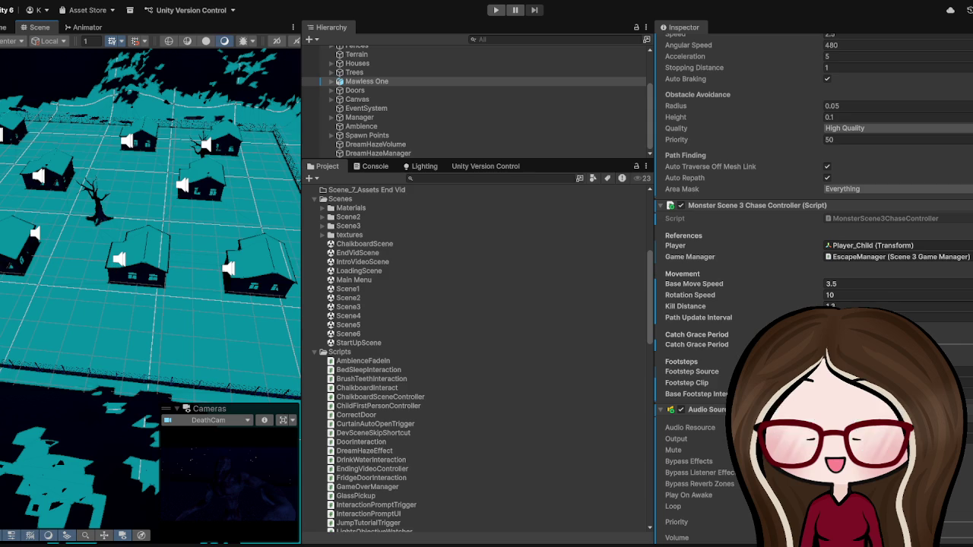
left_click_drag(444, 159, 440, 186)
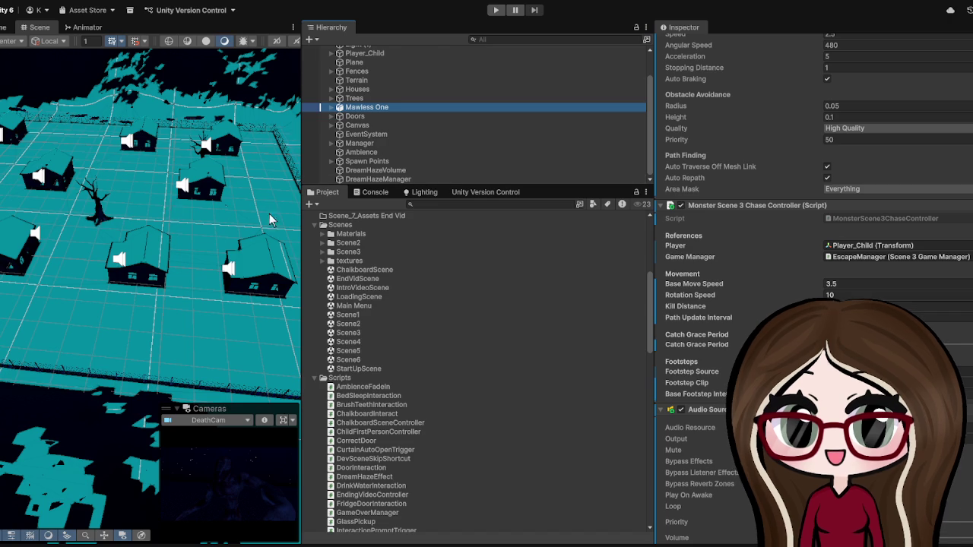
left_click(362, 305)
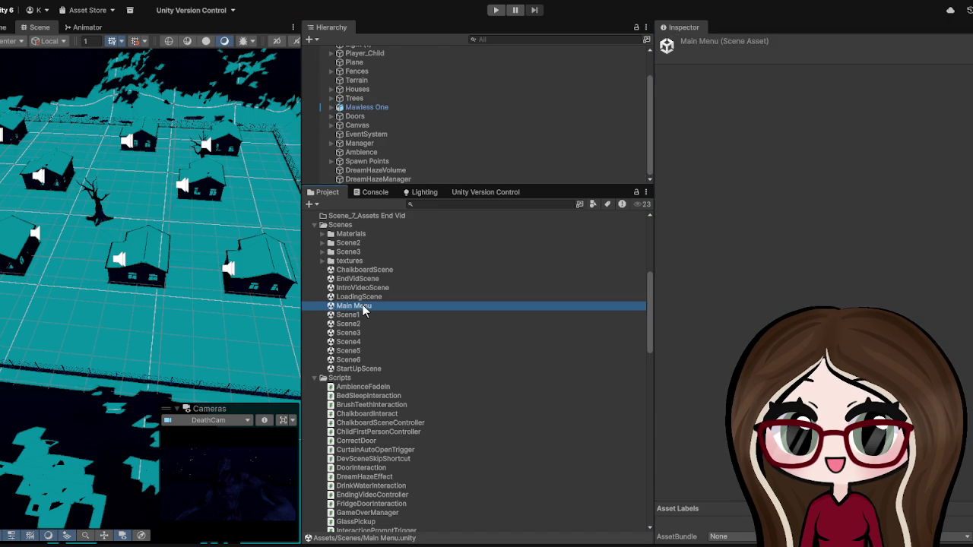
Step: Load the Main Menu scene from the Scenes folder, widen the Scene view, and enter Play mode
double_click(362, 305)
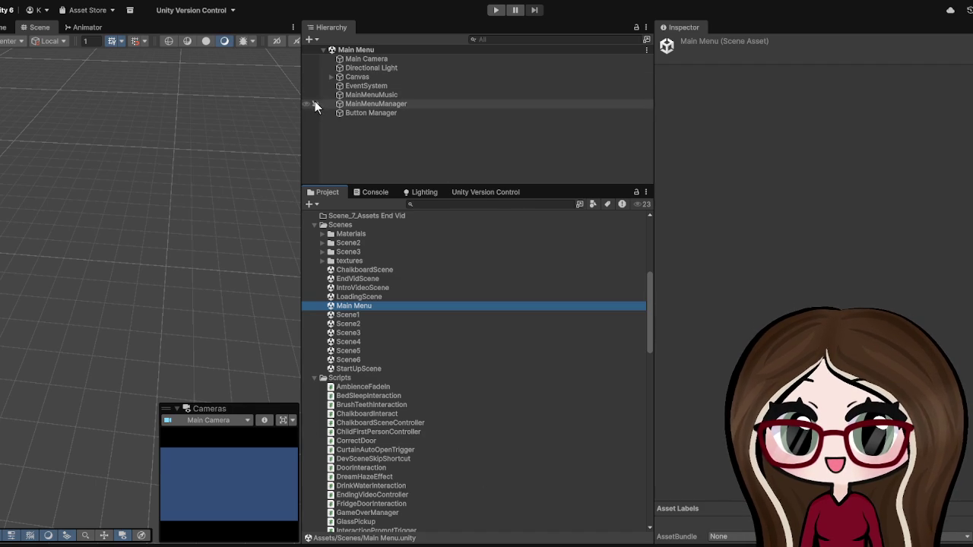
left_click_drag(302, 102, 838, 106)
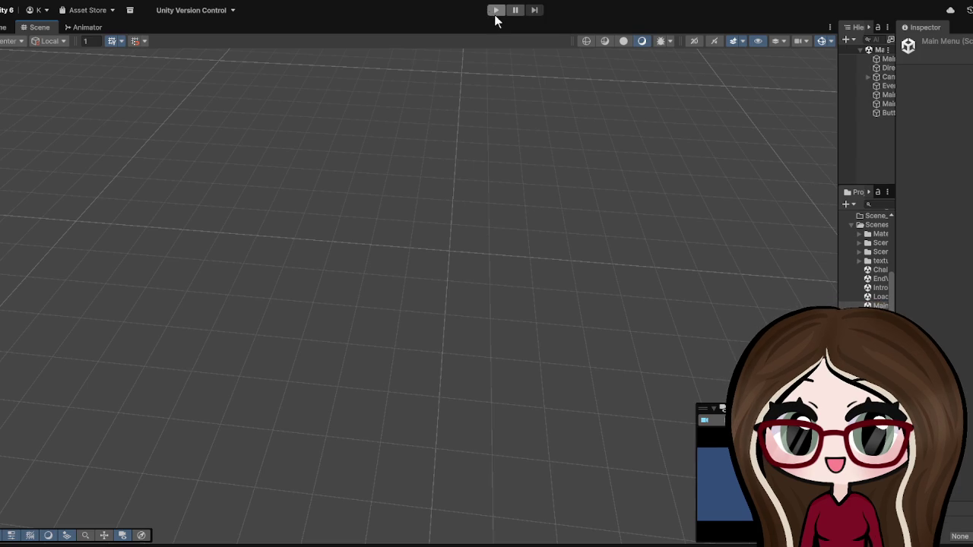
left_click(494, 13)
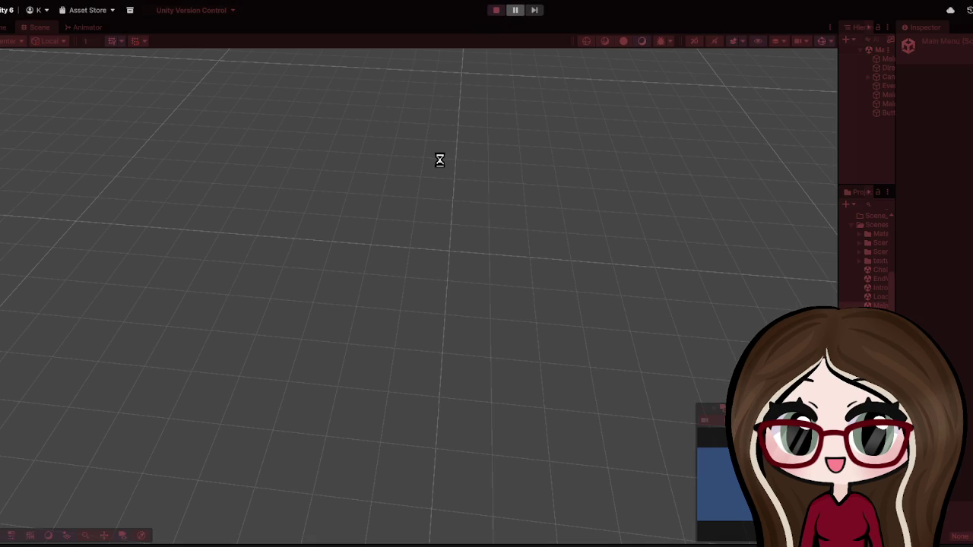
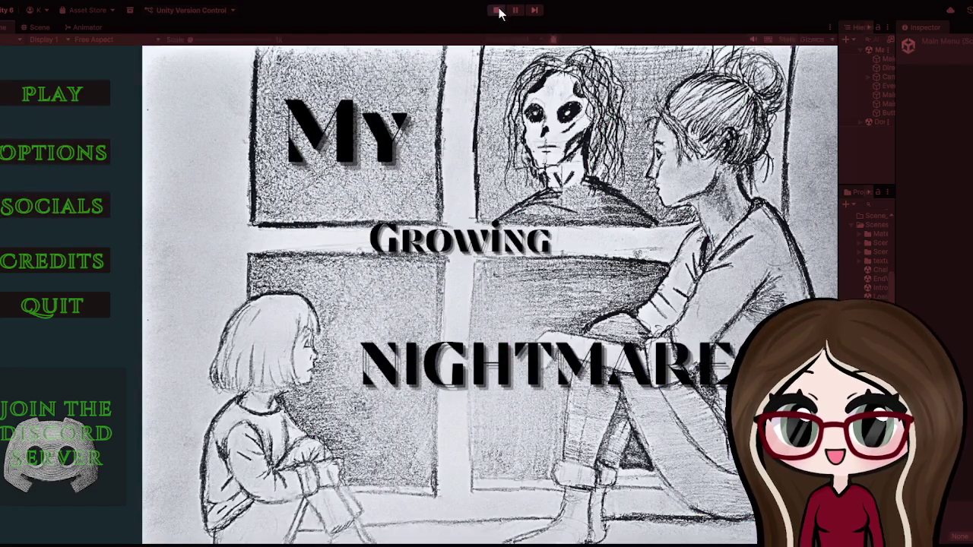
Step: Exit Play mode back to the Main Menu scene and widen the Hierarchy and Project panels
left_click(497, 11)
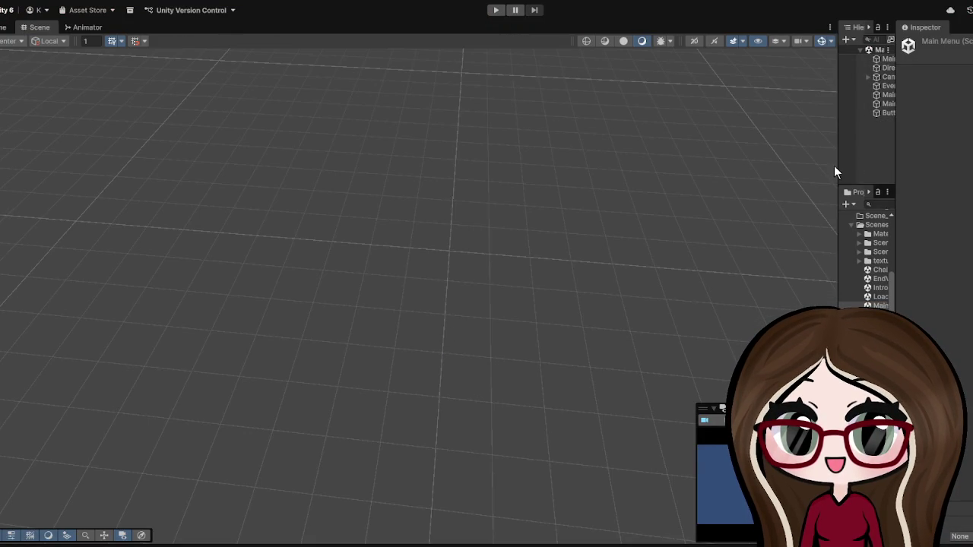
mouse_move(836, 163)
left_mouse_down()
mouse_move(424, 184)
mouse_move(418, 204)
left_mouse_up()
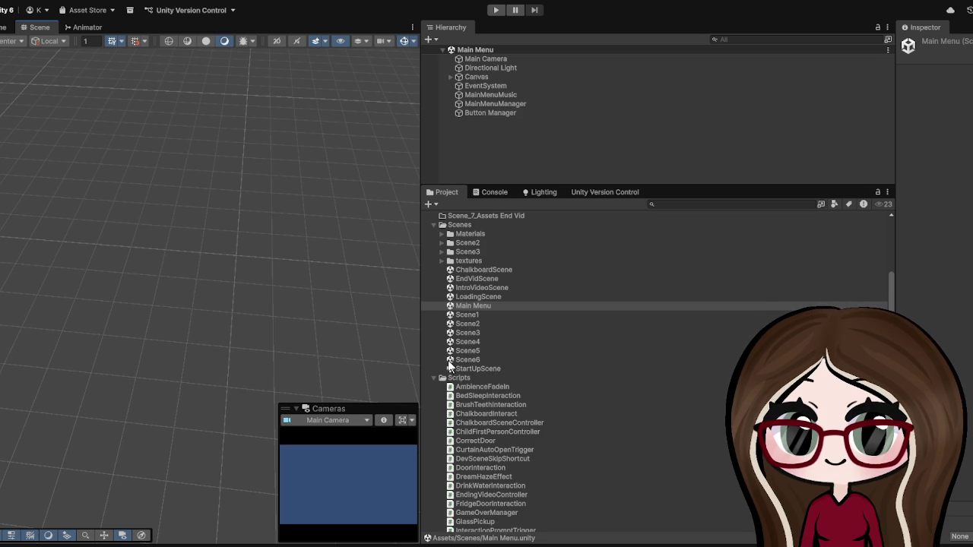
Step: Load Scene3 from the Project window's Scenes folder
double_click(470, 333)
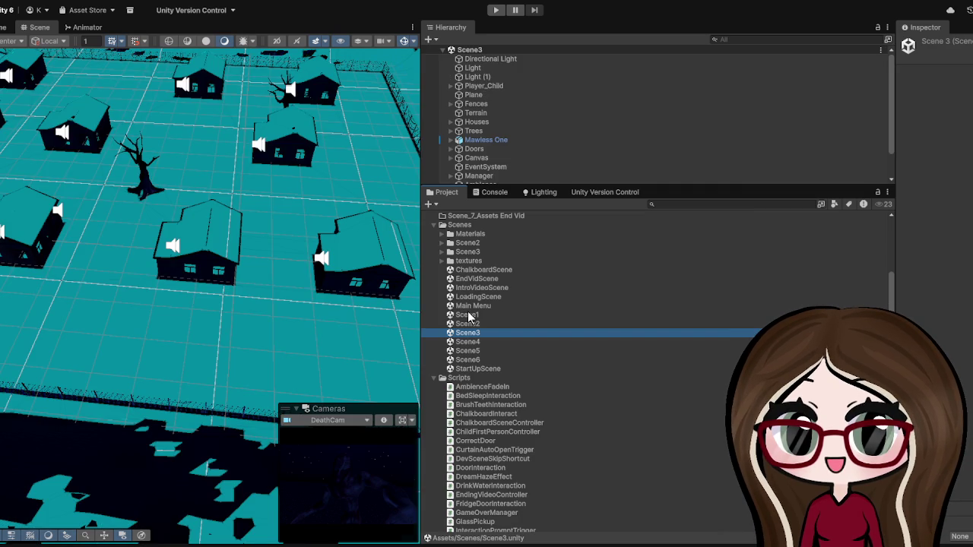
Step: Pan over Scene3's houses and lengthen the Hierarchy to list every object down to DreamHazeManager
scroll(181, 186, "down", 3)
scroll(181, 186, "up", 4)
mouse_move(7, 188)
left_mouse_down()
mouse_move(32, 181)
mouse_move(214, 246)
left_mouse_up()
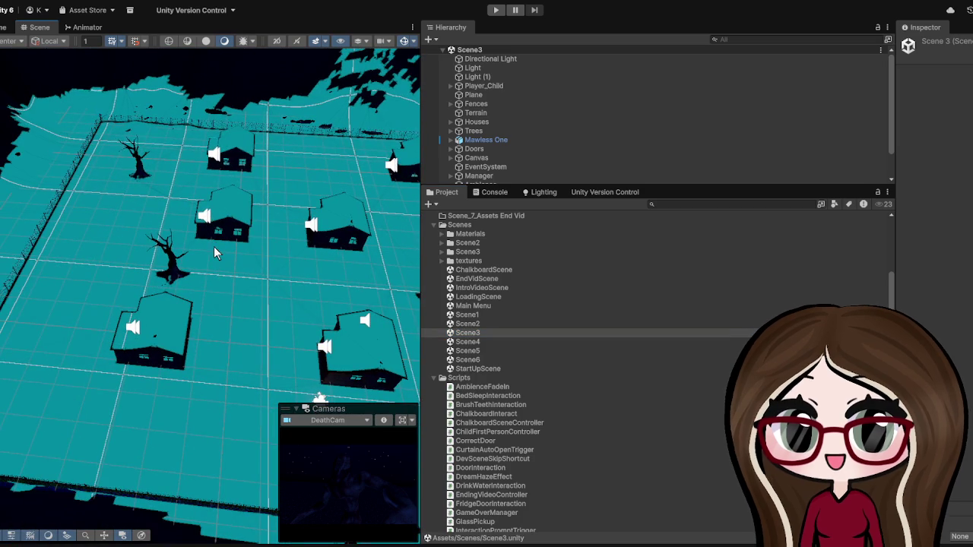
left_click_drag(267, 201, 194, 329)
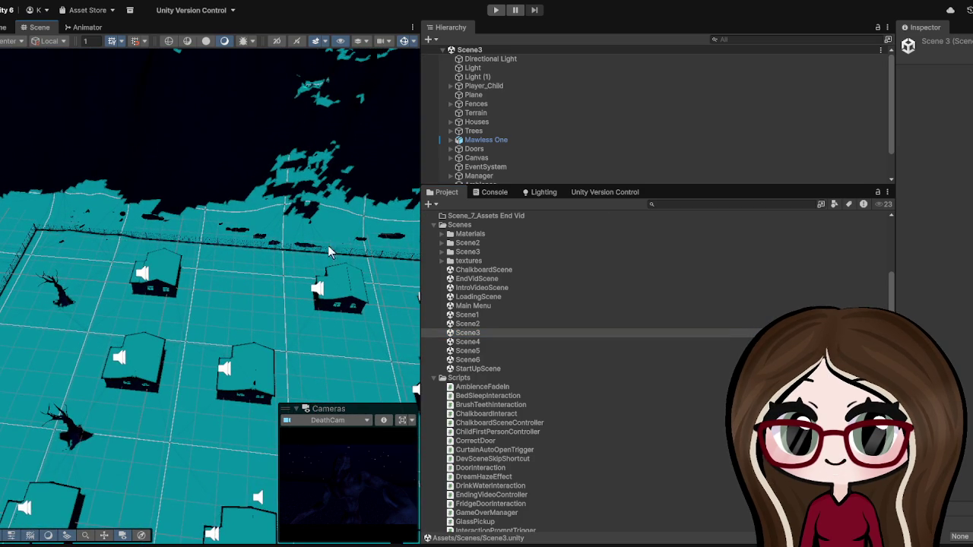
left_click_drag(587, 185, 585, 312)
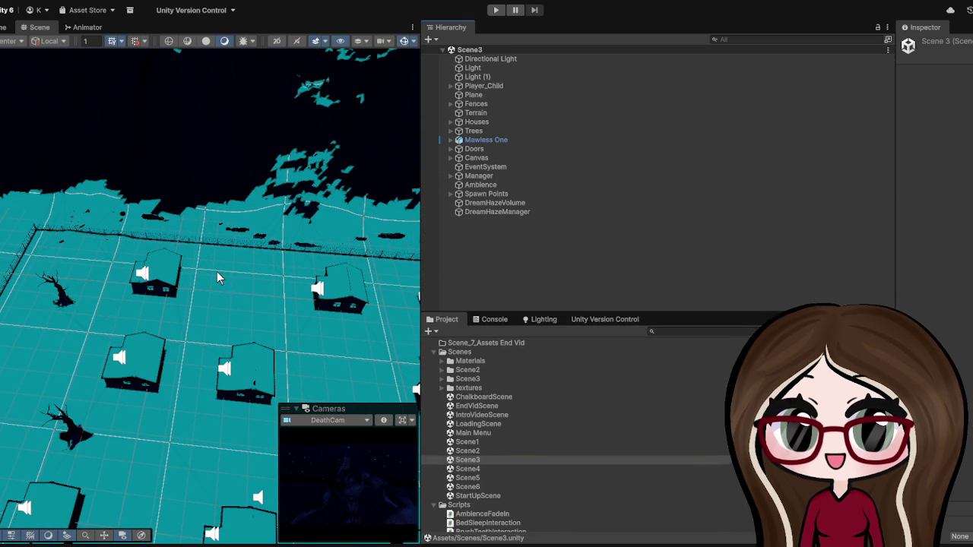
Step: Centre and orbit the view around the fenced village house grid
scroll(217, 272, "down", 3)
left_click_drag(228, 310, 243, 184)
left_click_drag(380, 289, 298, 242)
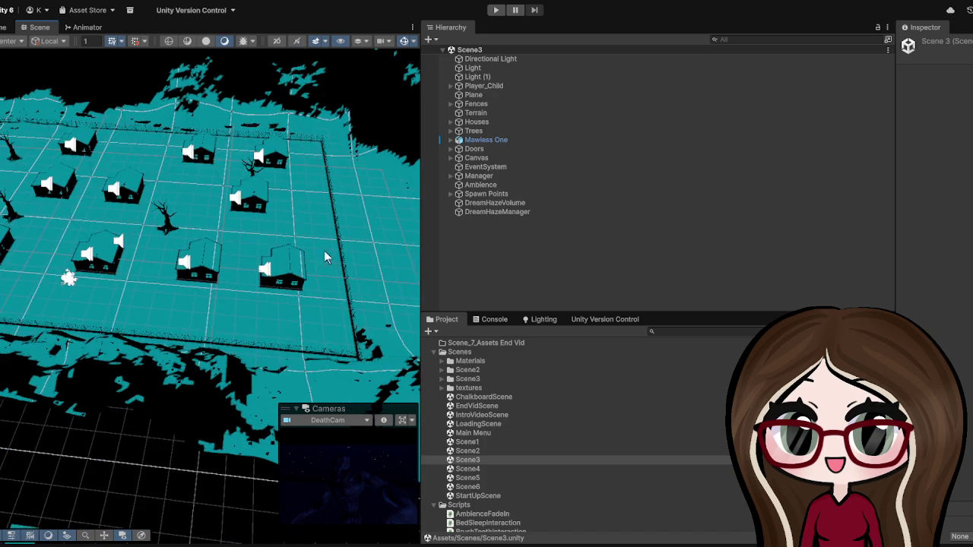
left_click_drag(173, 232, 426, 218)
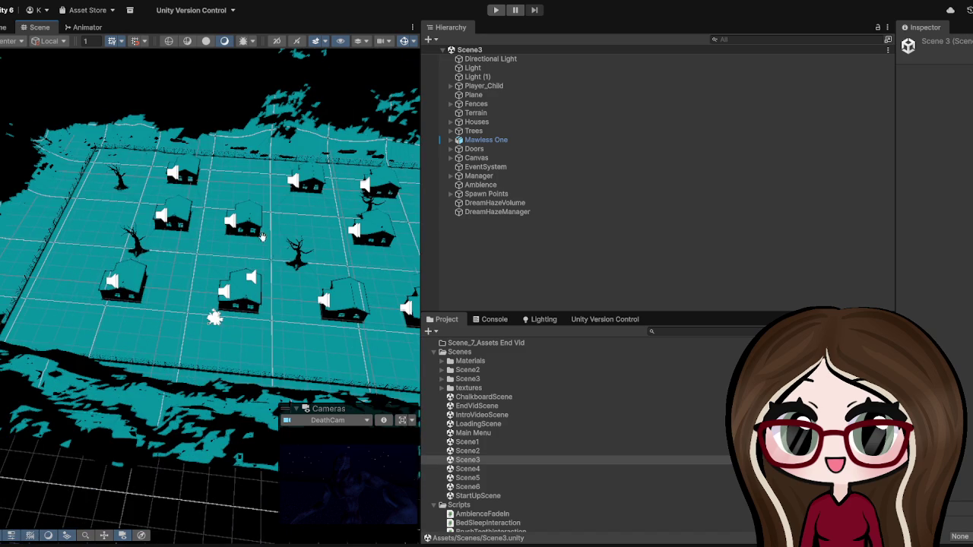
left_click_drag(268, 242, 250, 229)
left_click_drag(236, 180, 287, 232)
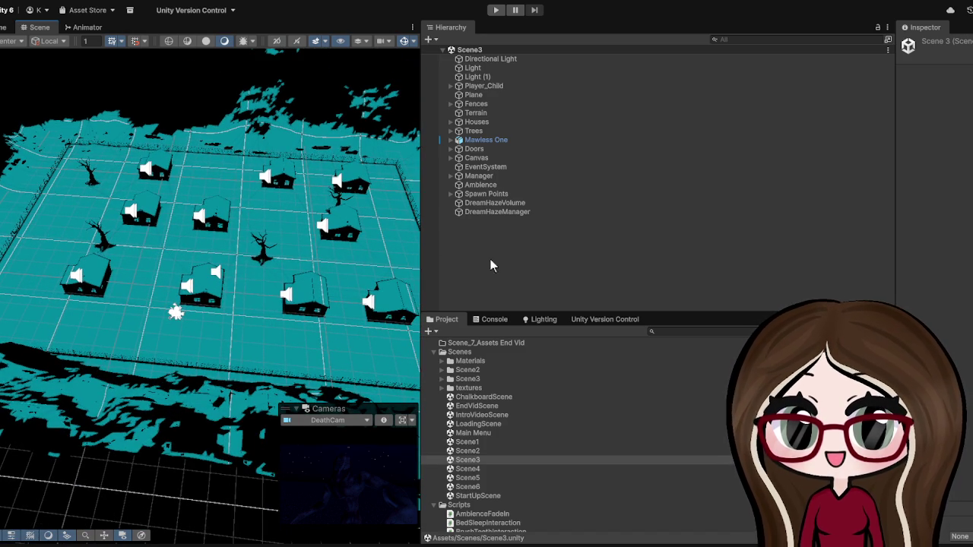
Step: Expand Spawn Points and check where PlayerSpawn (1) through (4) sit in the scene
left_click(486, 194)
left_click(451, 194)
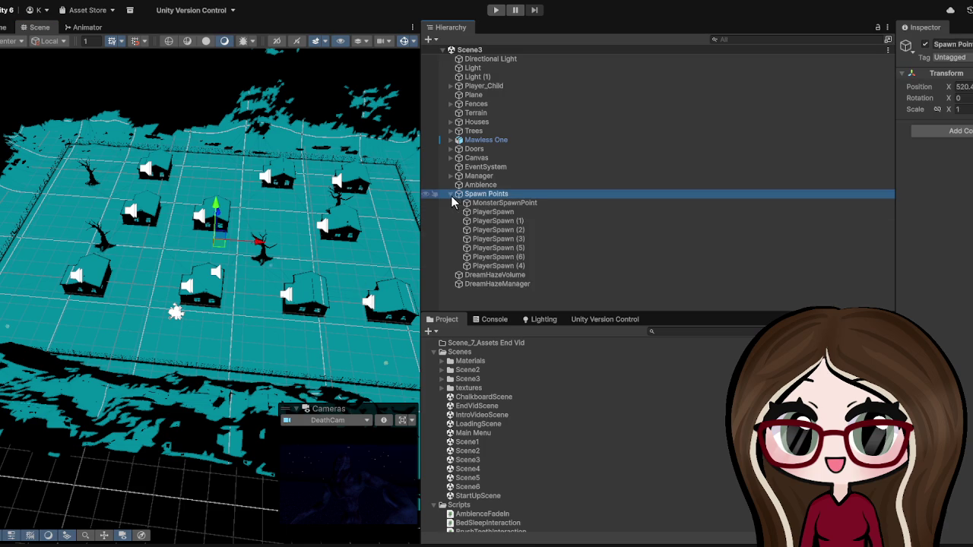
left_click(512, 230)
left_click(512, 248)
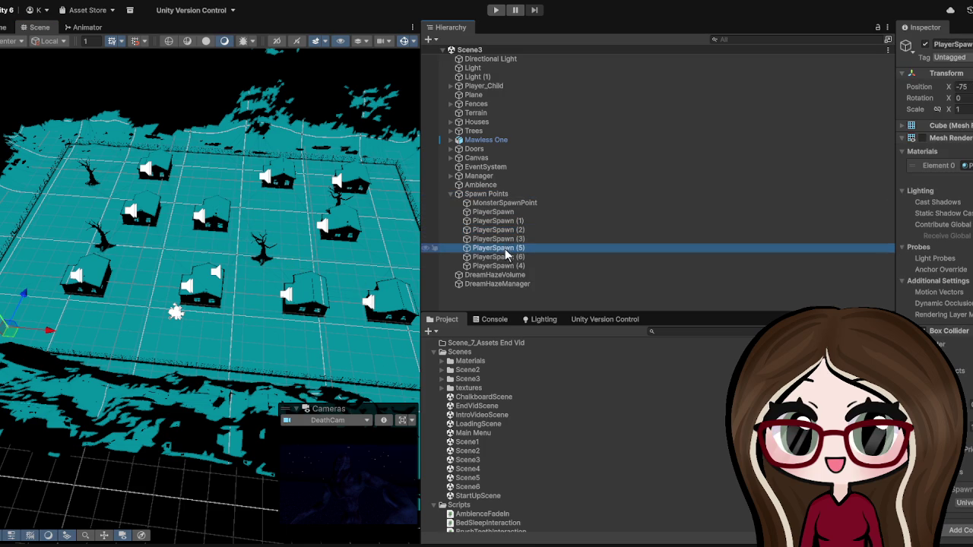
left_click(507, 257)
left_click(504, 266)
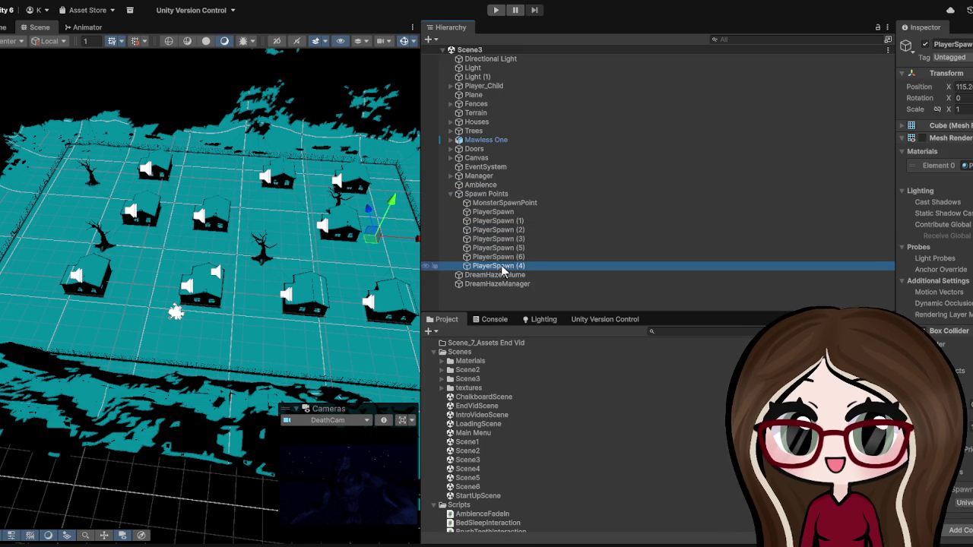
left_click(503, 221)
Step: Frame the original PlayerSpawn in the view, then delete it
left_click(498, 212)
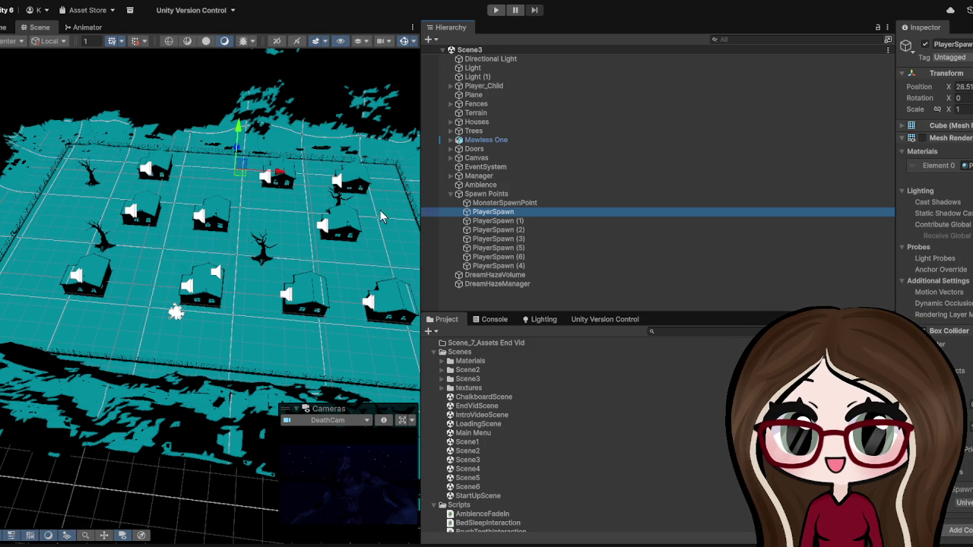
key("f")
scroll(282, 245, "down", 2)
scroll(222, 237, "down", 5)
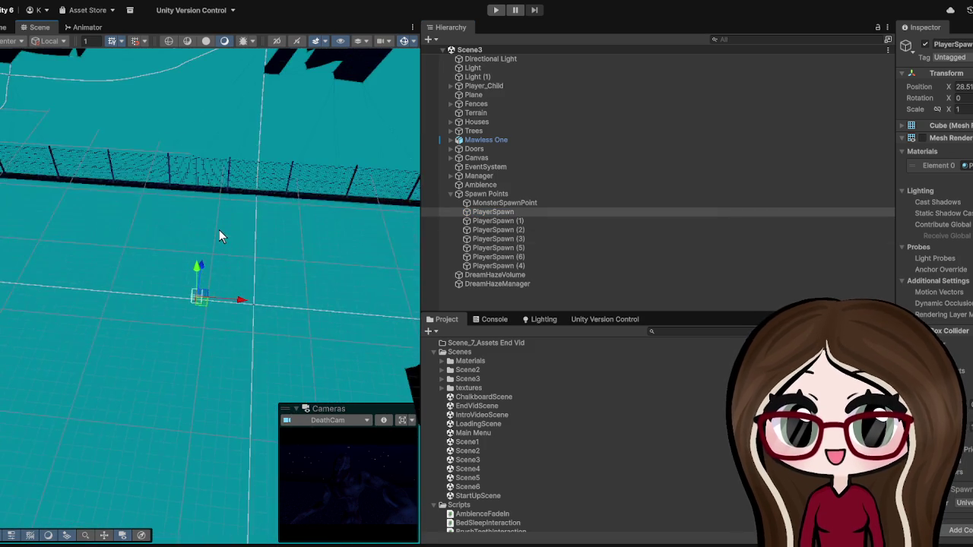
scroll(218, 240, "down", 4)
scroll(199, 297, "up", 4)
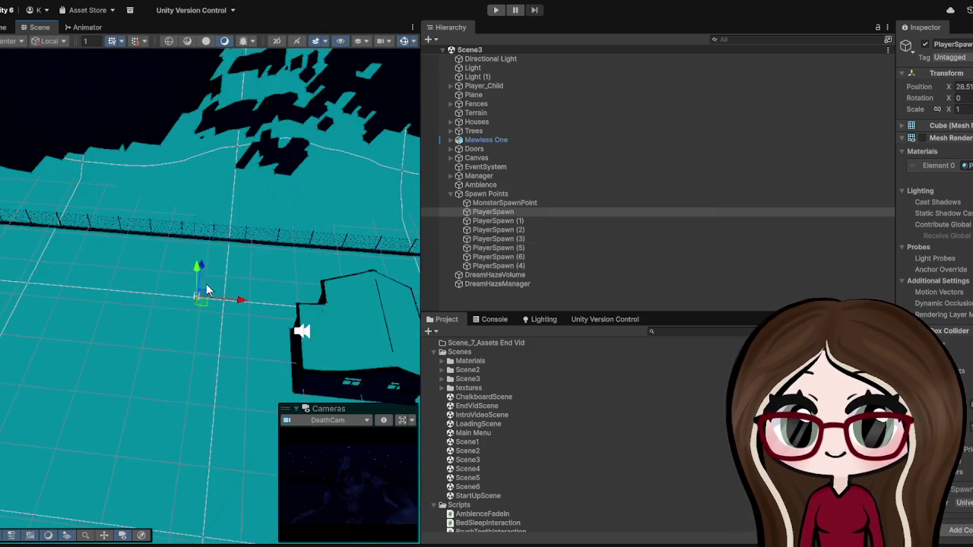
scroll(199, 300, "up", 5)
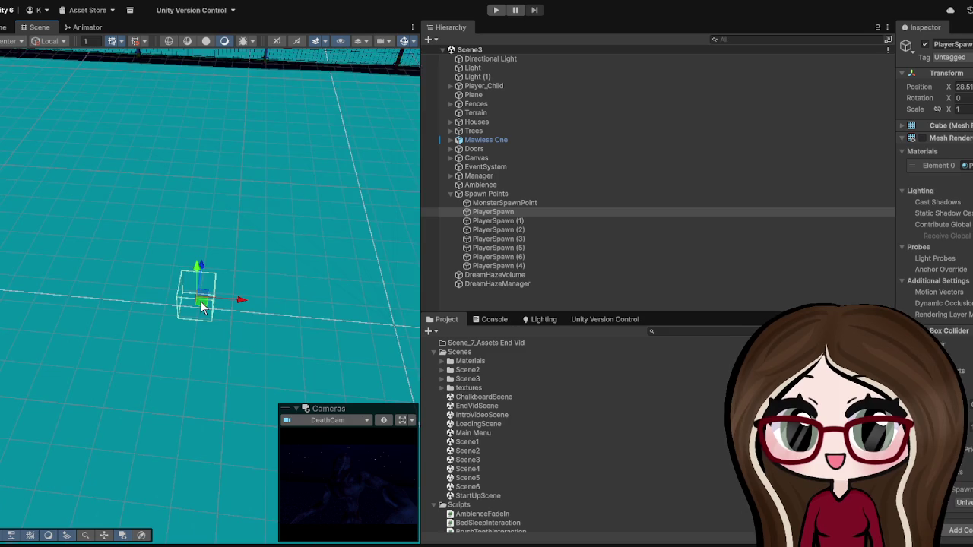
scroll(200, 301, "down", 3)
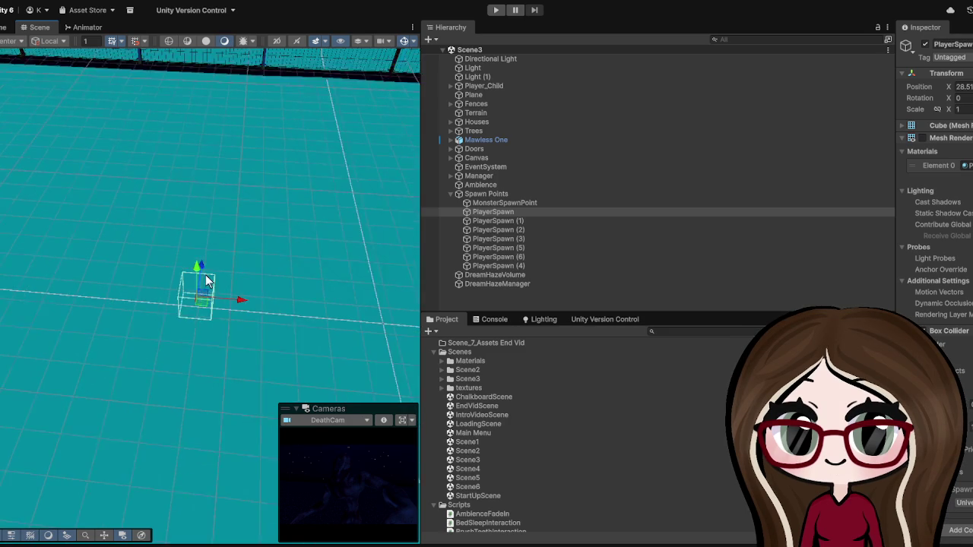
left_click(501, 212)
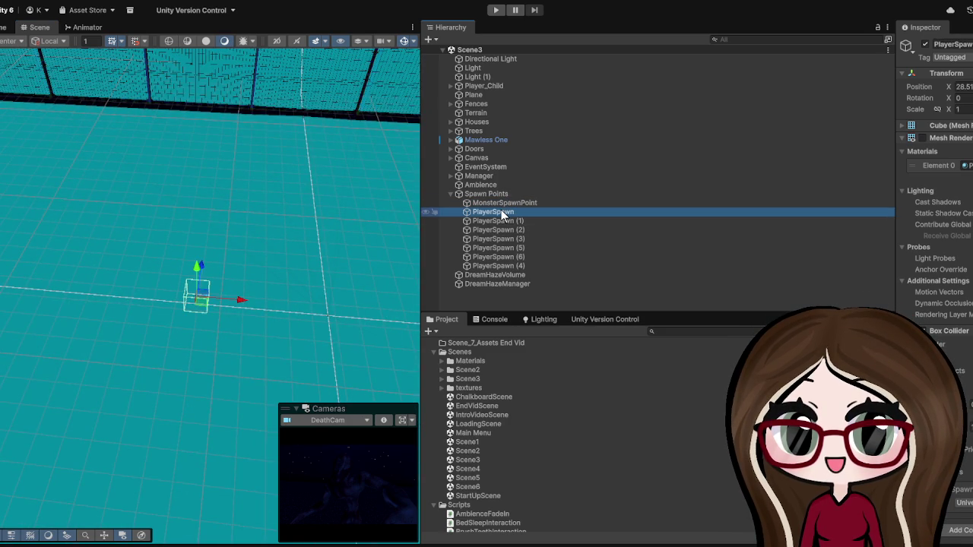
key("Delete")
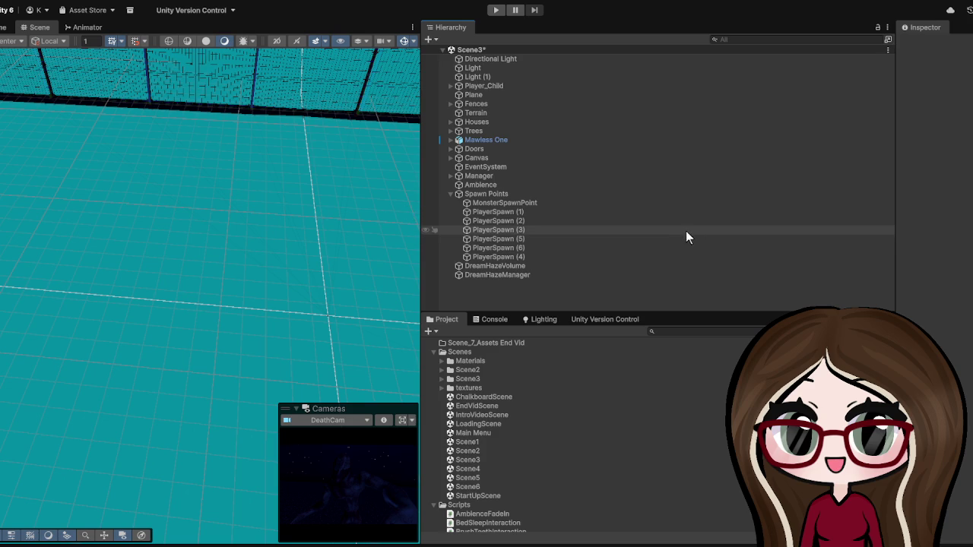
Step: Widen the Scene view and zoom in and out over the whole village
left_click_drag(419, 238, 815, 237)
scroll(310, 251, "down", 3)
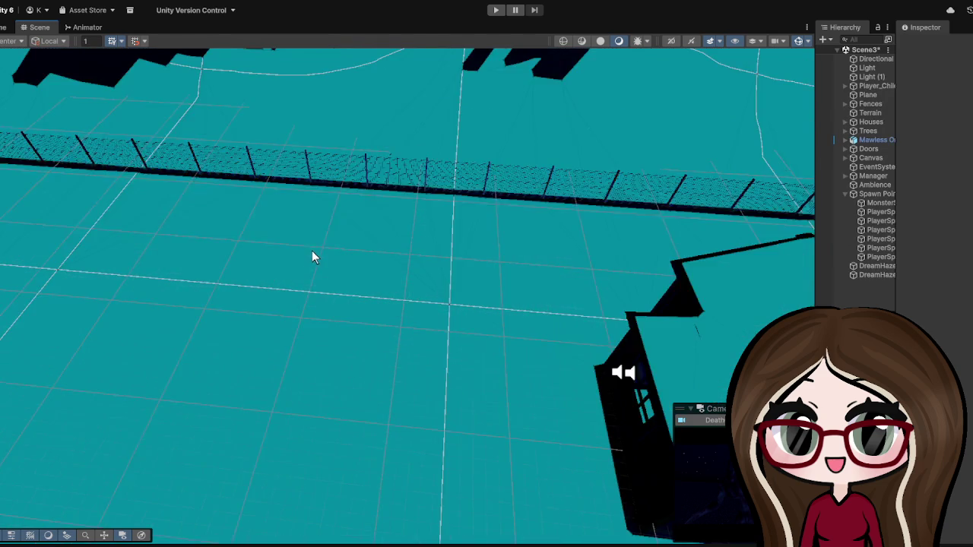
scroll(310, 252, "down", 6)
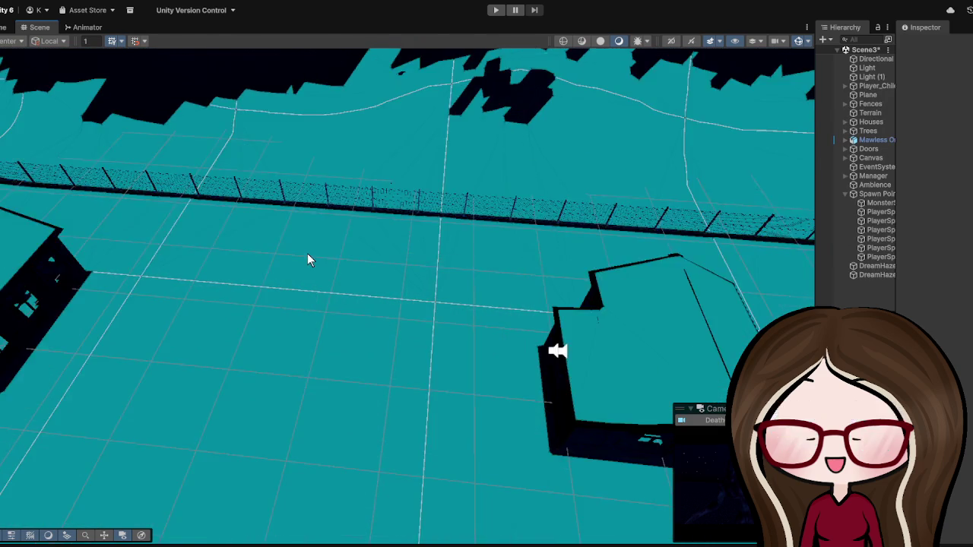
scroll(336, 359, "down", 3)
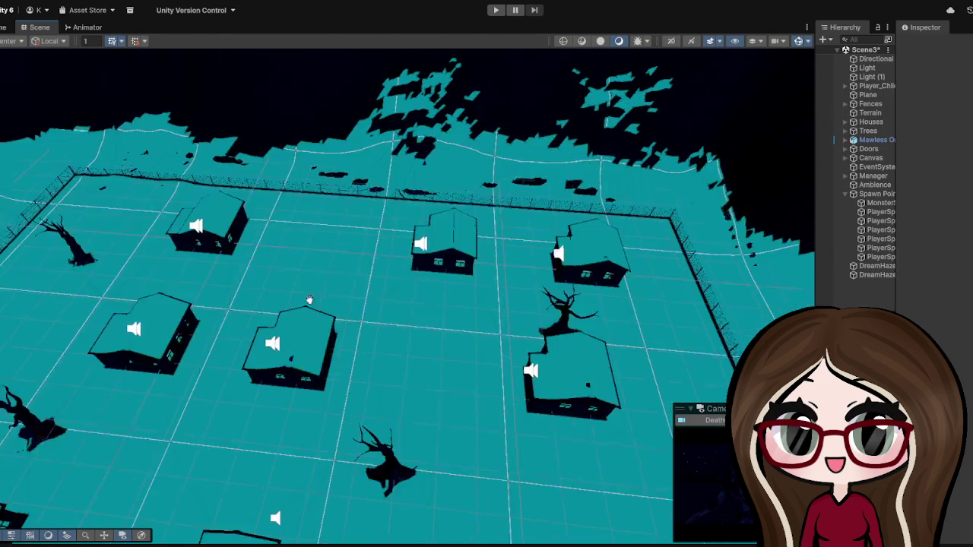
scroll(295, 266, "up", 3)
scroll(306, 274, "down", 3)
scroll(305, 271, "down", 3)
scroll(305, 270, "down", 4)
scroll(317, 276, "up", 4)
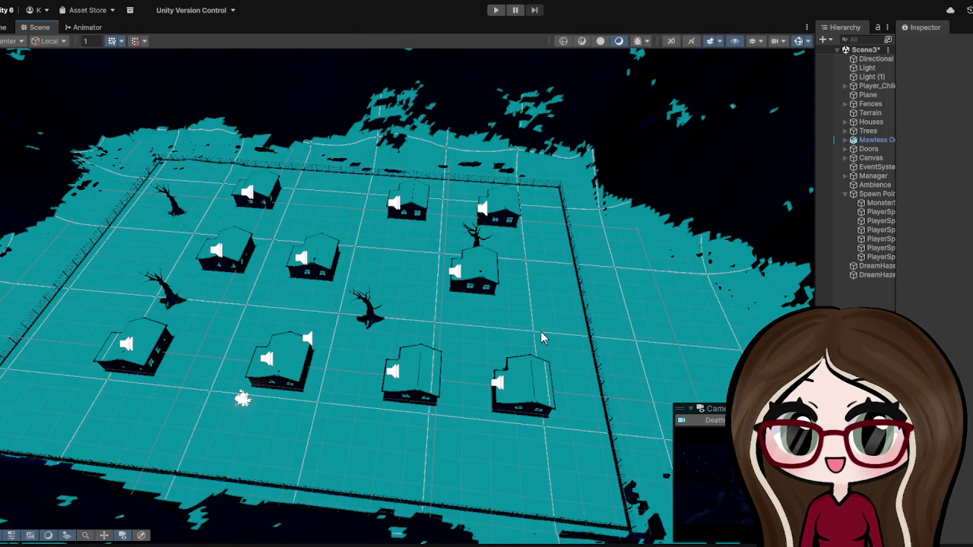
scroll(462, 305, "up", 3)
scroll(450, 305, "up", 3)
Step: Tilt and orbit across the terrain toward the horizon, then give the Hierarchy and Project panels more room
left_click_drag(451, 306, 450, 214)
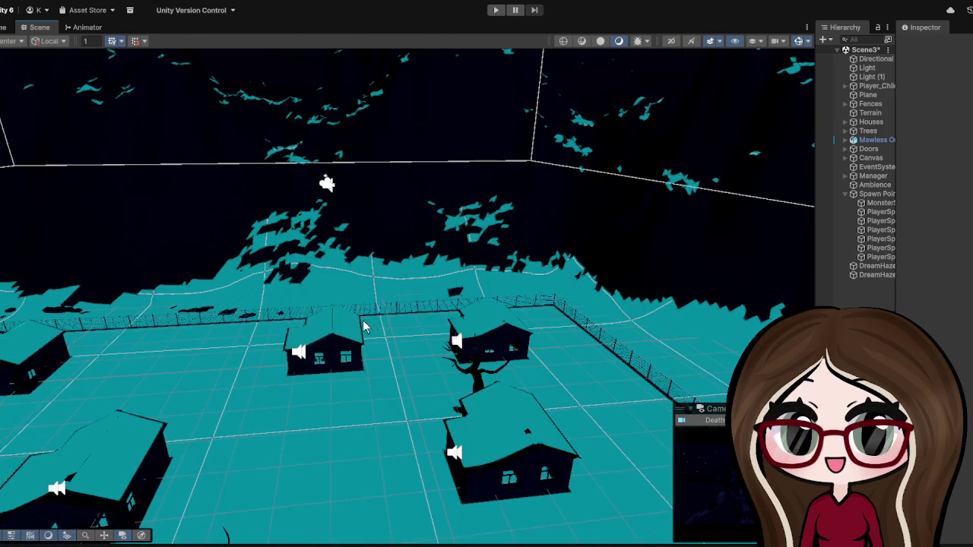
scroll(479, 236, "down", 8)
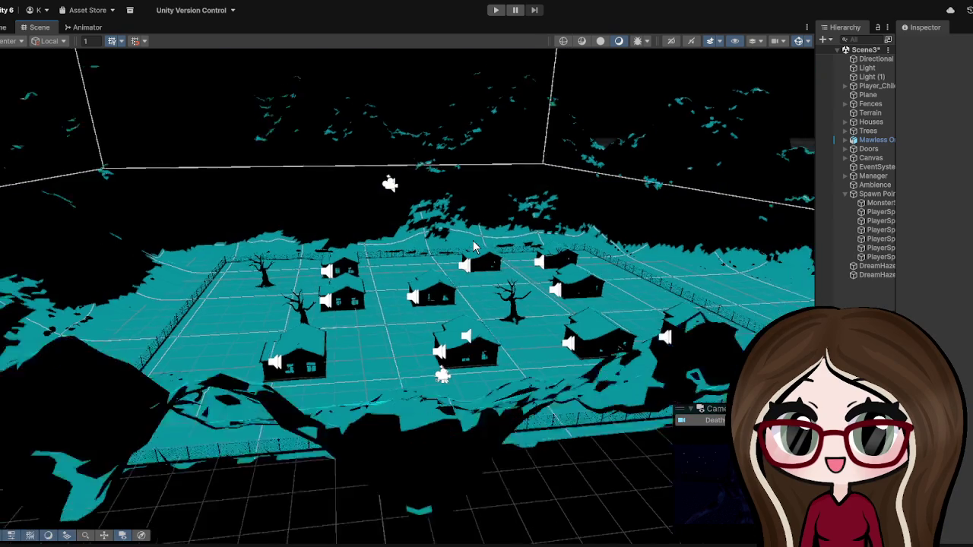
scroll(459, 228, "up", 10)
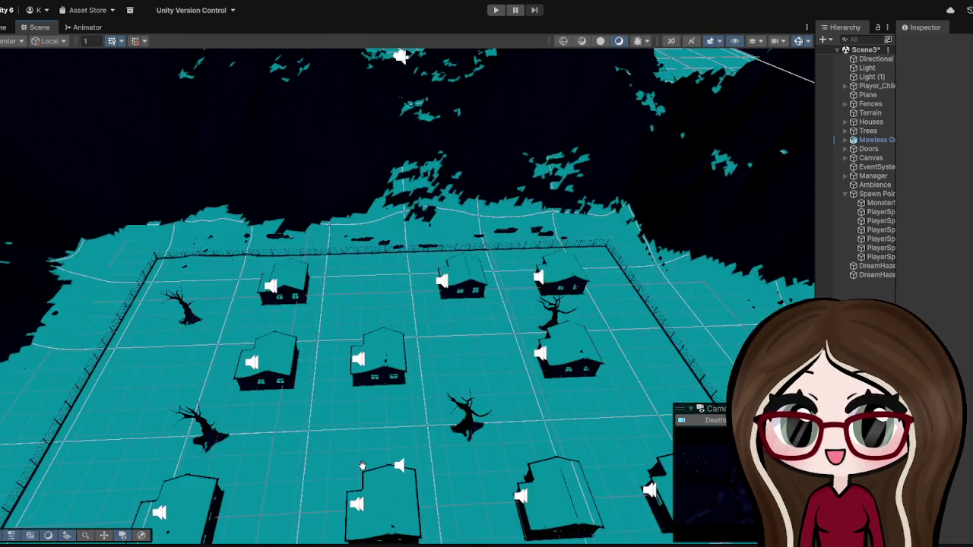
mouse_move(362, 465)
left_mouse_down()
mouse_move(437, 220)
mouse_move(524, 159)
mouse_move(676, 202)
mouse_move(629, 389)
mouse_move(502, 425)
mouse_move(366, 435)
left_mouse_up()
scroll(366, 434, "down", 10)
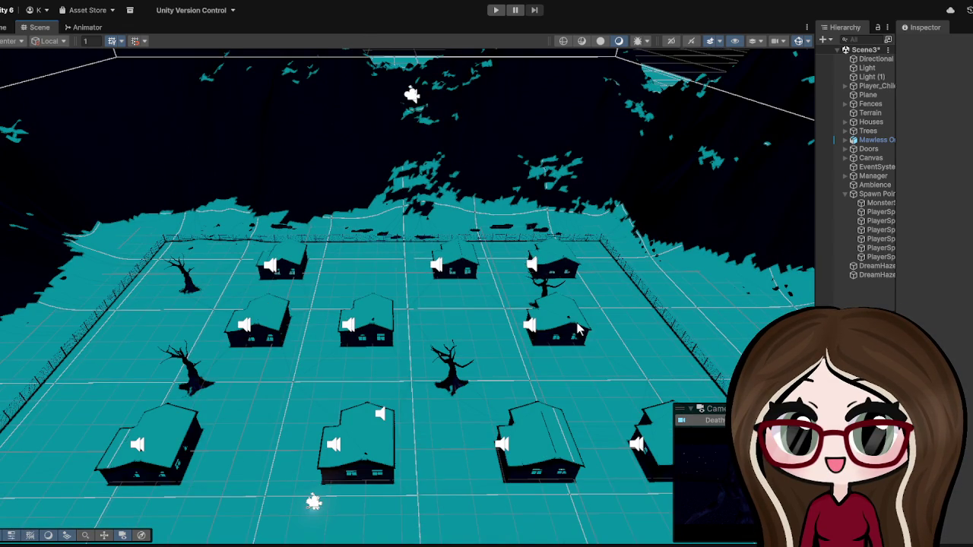
scroll(502, 331, "up", 10)
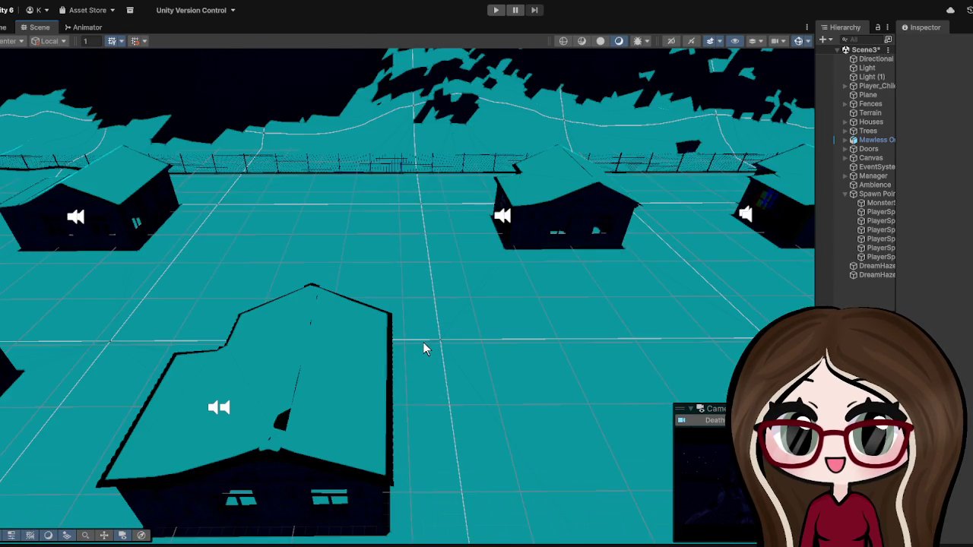
scroll(424, 348, "up", 3)
scroll(425, 349, "down", 15)
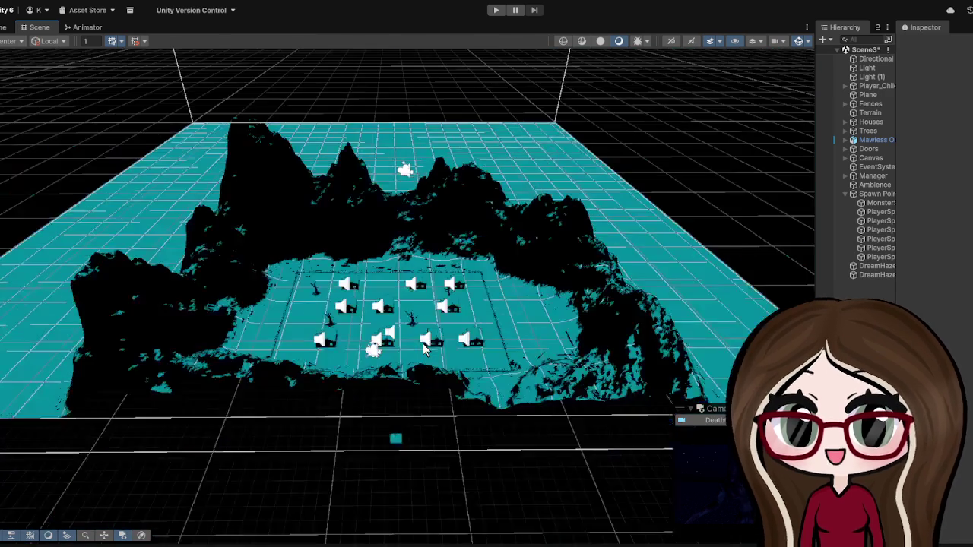
scroll(424, 348, "up", 12)
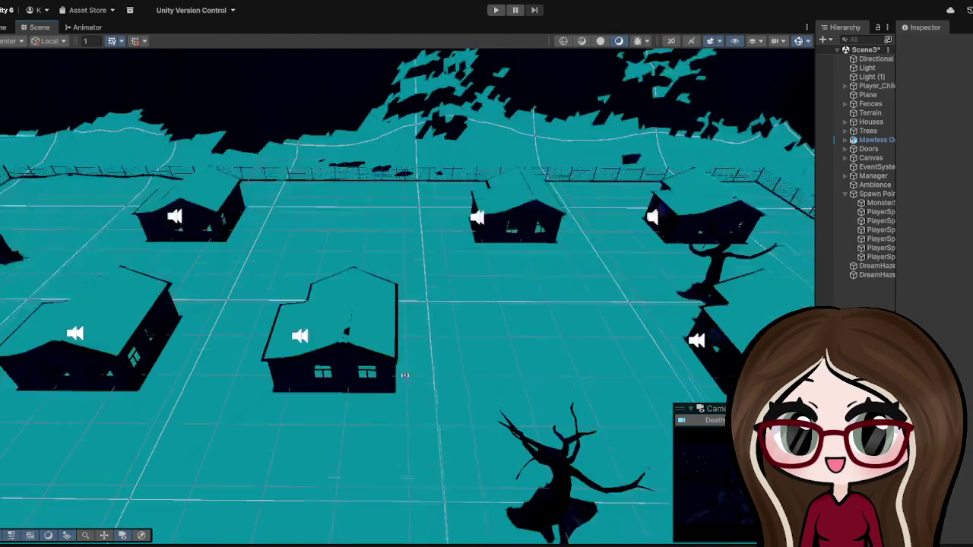
left_click_drag(399, 365, 381, 360)
scroll(381, 360, "down", 10)
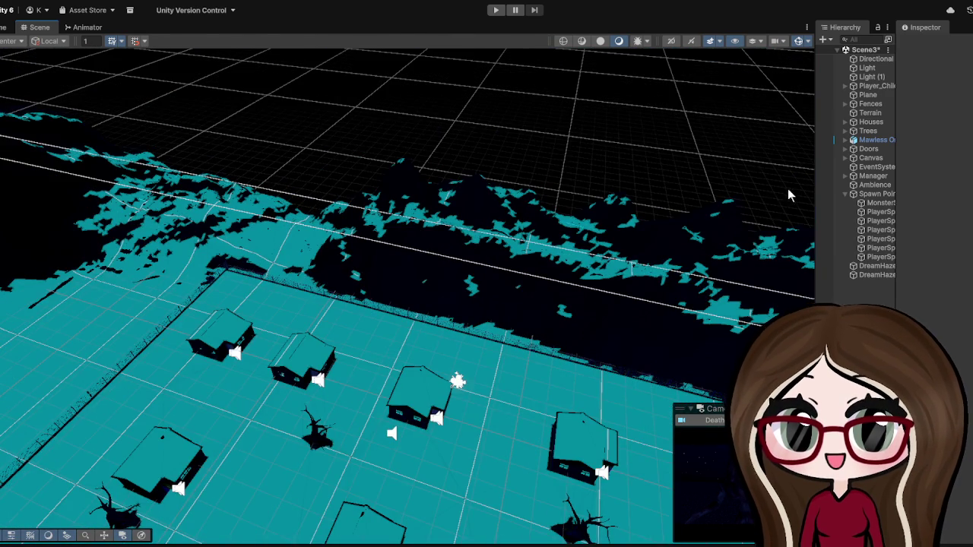
left_click_drag(817, 178, 615, 175)
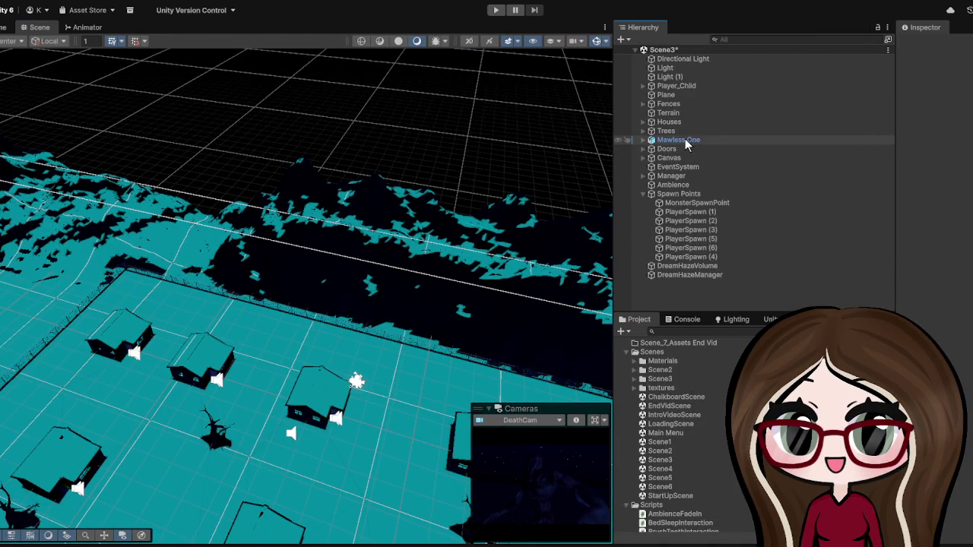
Step: Select the Mawless One monster and frame it in the Scene view
left_click(688, 144)
key("f")
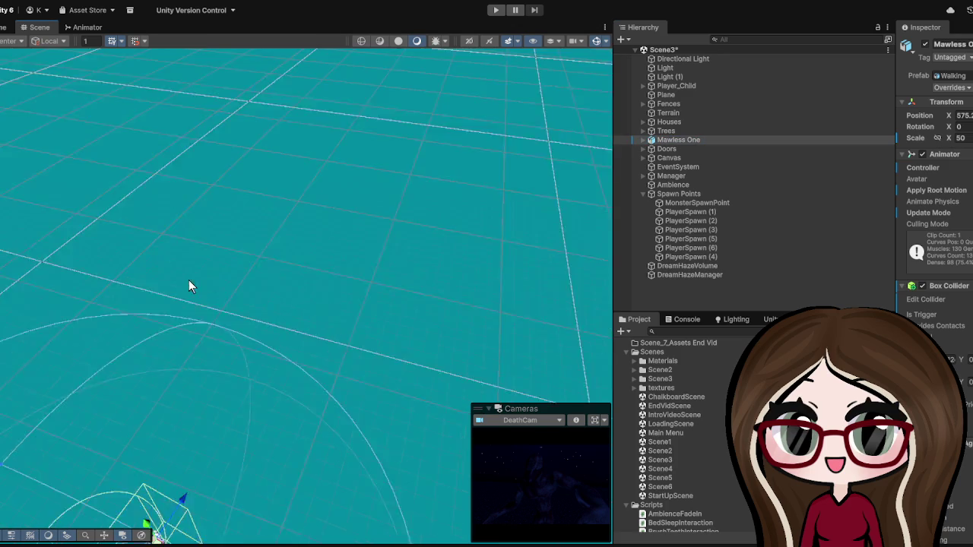
mouse_move(286, 353)
left_mouse_down()
mouse_move(284, 383)
mouse_move(373, 195)
mouse_move(358, 302)
mouse_move(352, 306)
mouse_move(354, 269)
mouse_move(343, 251)
mouse_move(376, 192)
left_mouse_up()
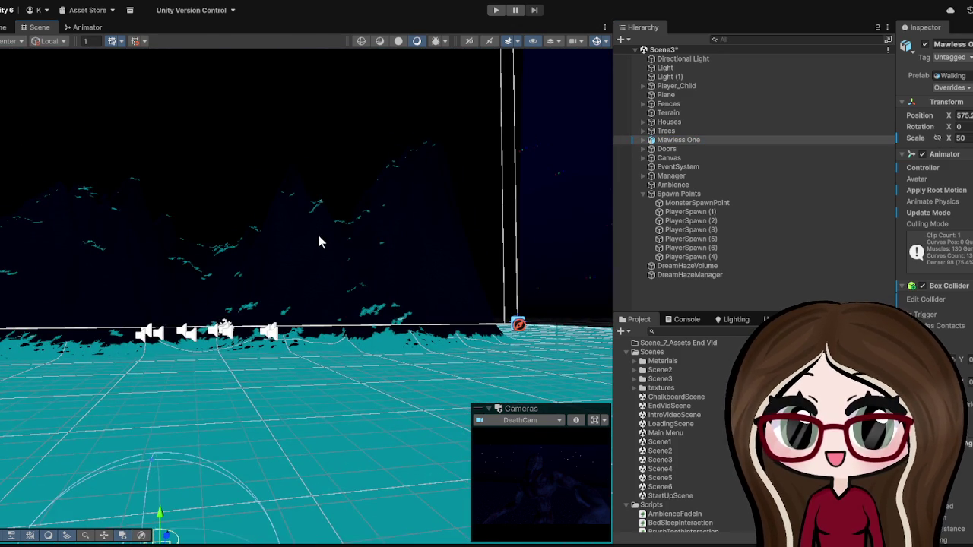
scroll(251, 349, "down", 3)
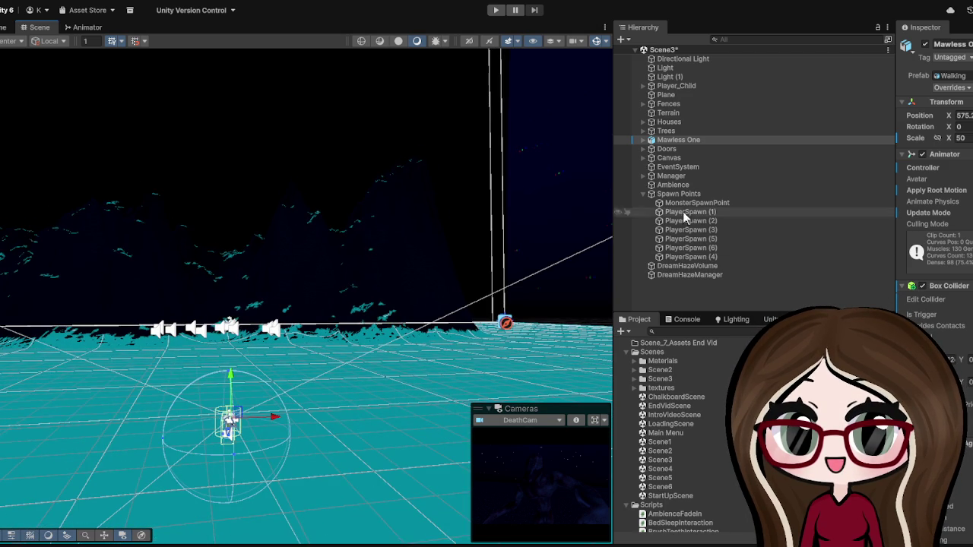
Step: Frame Player_Child, orbit over the houses, then reselect Mawless One
left_click(678, 195)
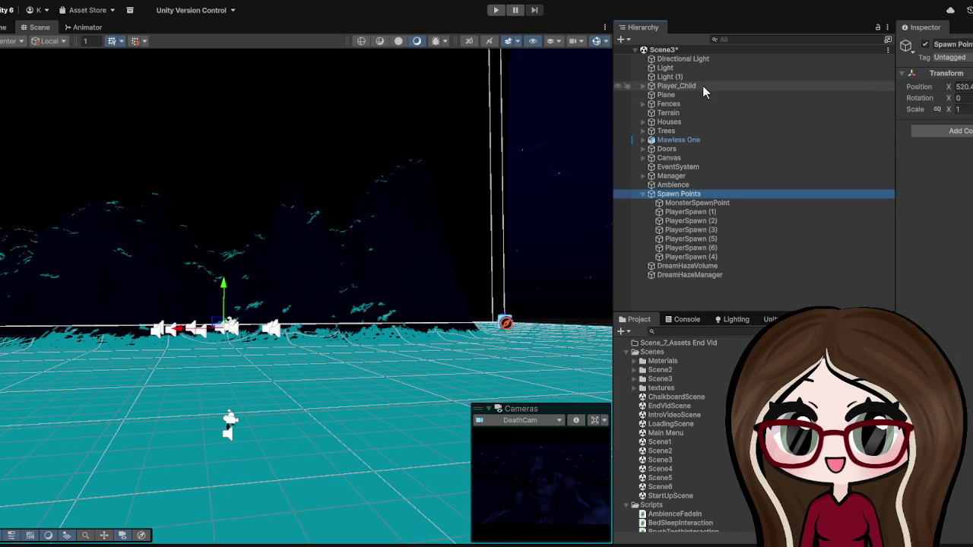
left_click(703, 87)
key("f")
left_click_drag(364, 295, 366, 338)
scroll(366, 337, "down", 5)
scroll(215, 326, "up", 5)
scroll(207, 363, "up", 10)
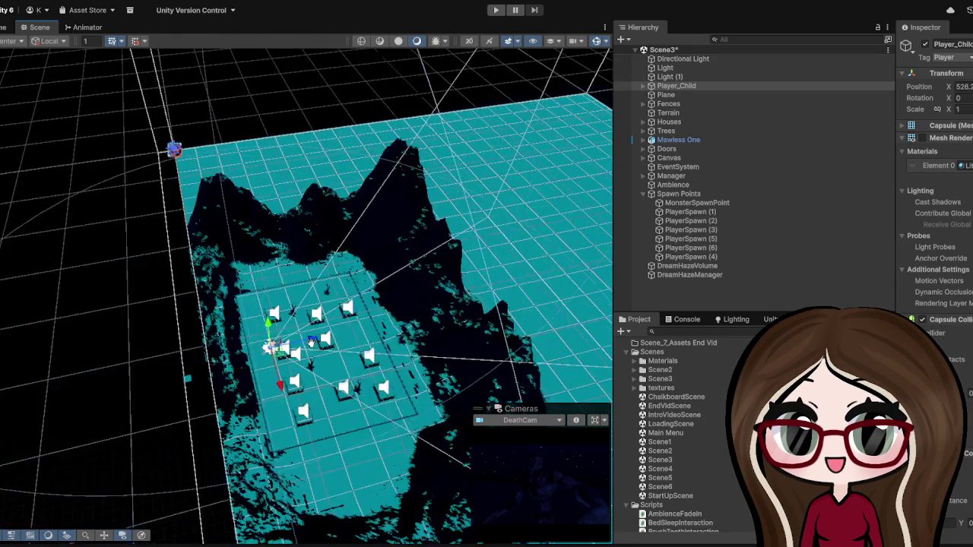
scroll(307, 411, "up", 8)
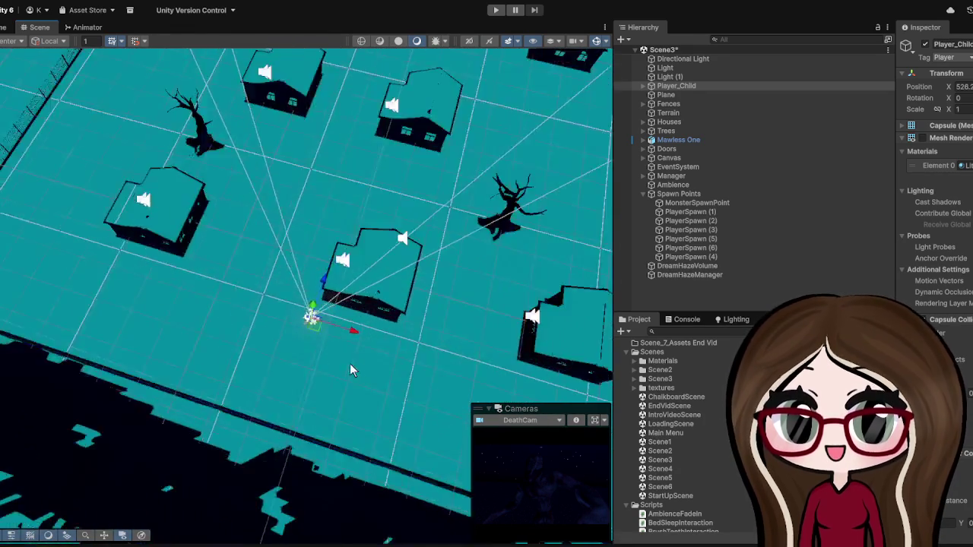
scroll(213, 351, "down", 4)
mouse_move(215, 351)
left_mouse_down()
mouse_move(436, 303)
mouse_move(305, 251)
left_mouse_up()
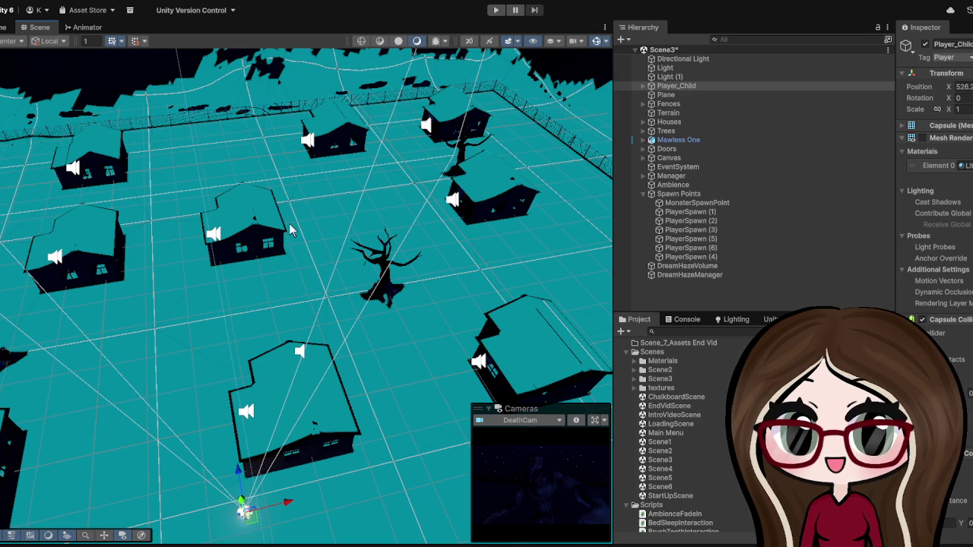
left_click(669, 149)
left_click(676, 141)
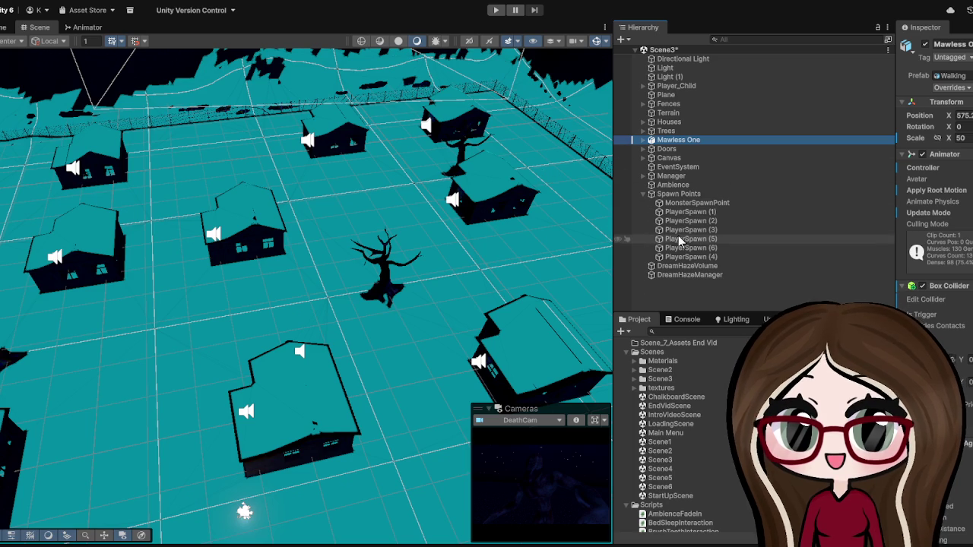
Step: Widen the Inspector and review Mawless One's trigger Box Collider and Humanoid Nav Mesh Agent at speed 2.5
scroll(388, 192, "down", 5)
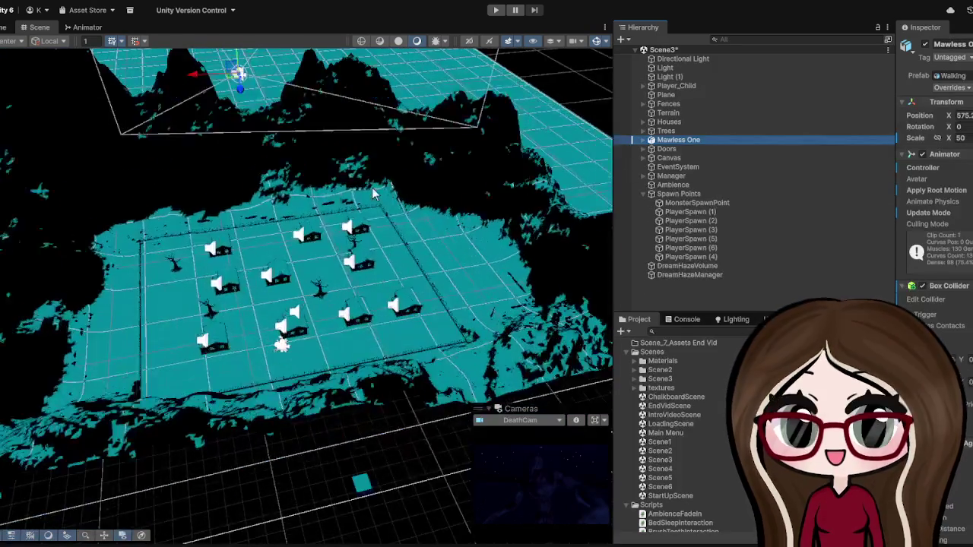
scroll(362, 186, "up", 5)
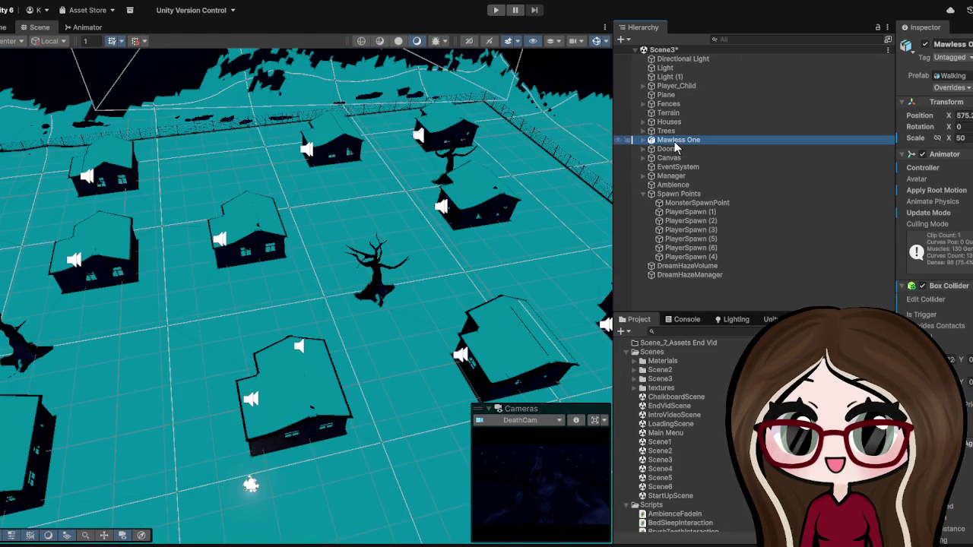
left_click_drag(897, 92, 730, 120)
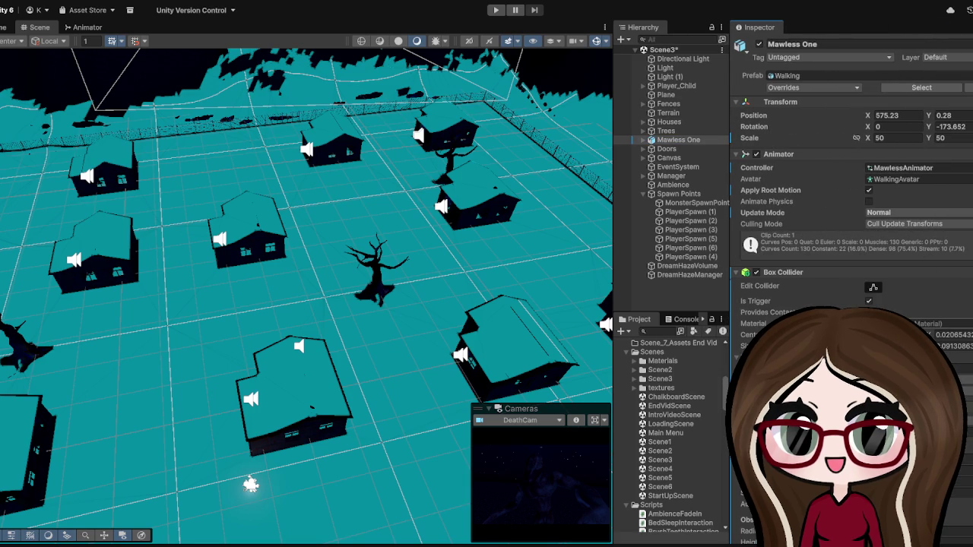
scroll(836, 190, "down", 3)
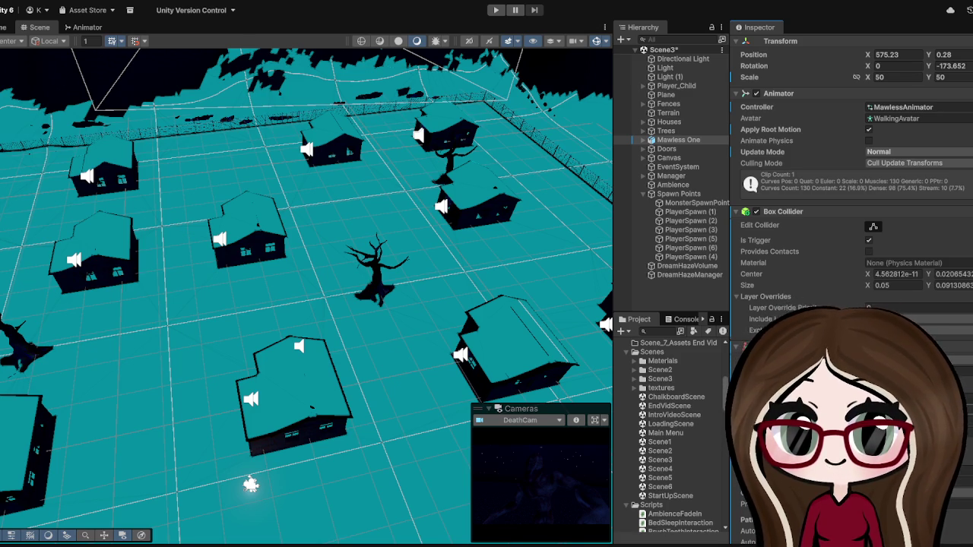
scroll(852, 228, "down", 2)
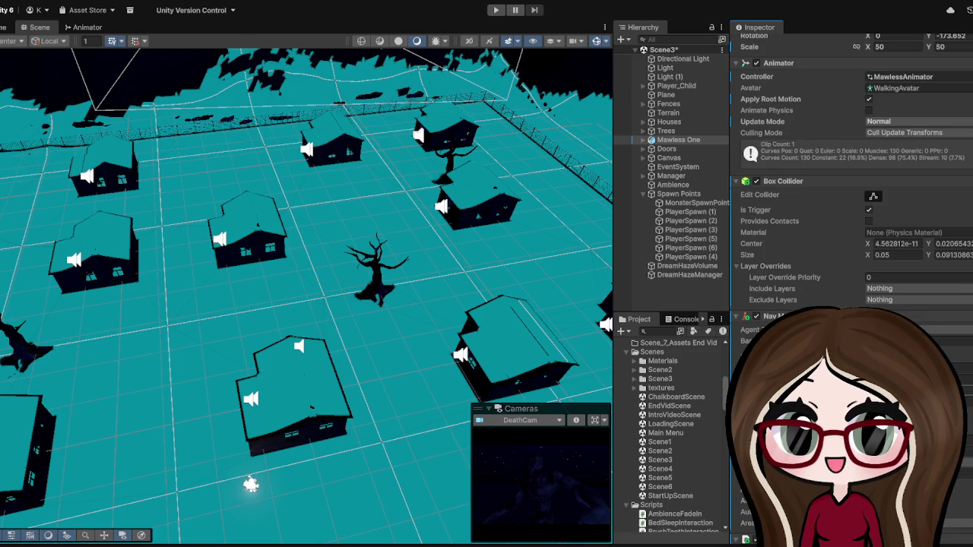
scroll(852, 228, "down", 5)
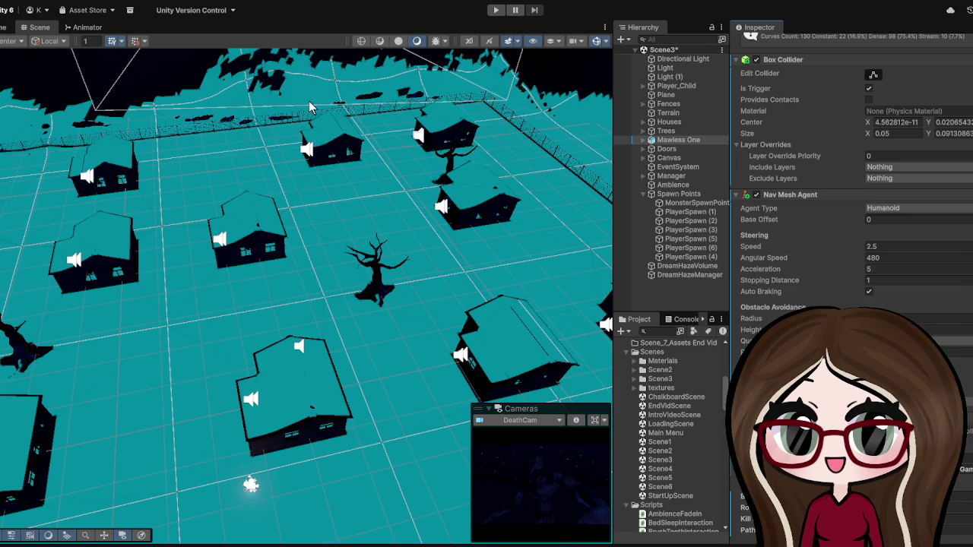
Step: Rotate the view over the houses, then widen the Hierarchy and heighten the Project file list
scroll(258, 307, "down", 5)
scroll(257, 297, "up", 10)
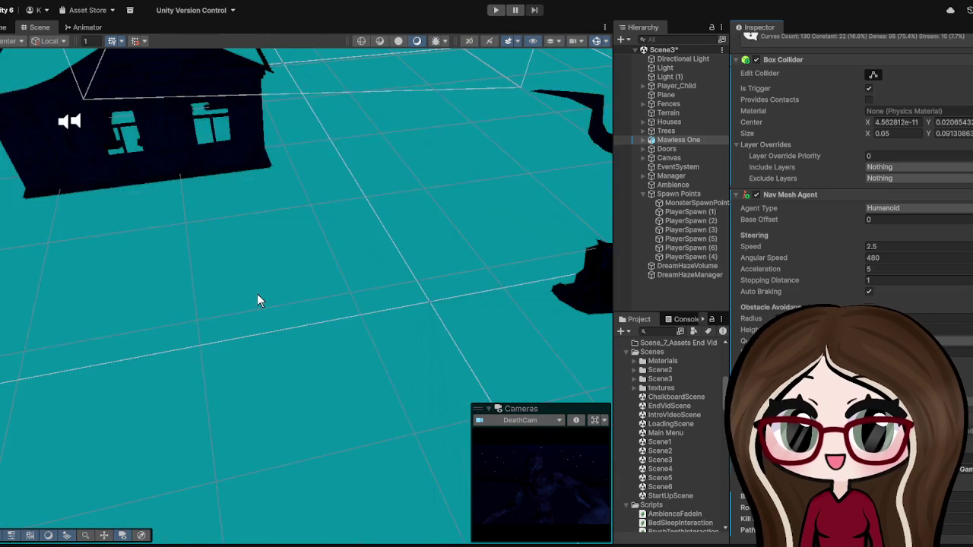
scroll(259, 228, "down", 3)
scroll(262, 219, "down", 3)
mouse_move(261, 219)
left_mouse_down()
mouse_move(244, 258)
mouse_move(295, 229)
left_mouse_up()
scroll(294, 230, "down", 4)
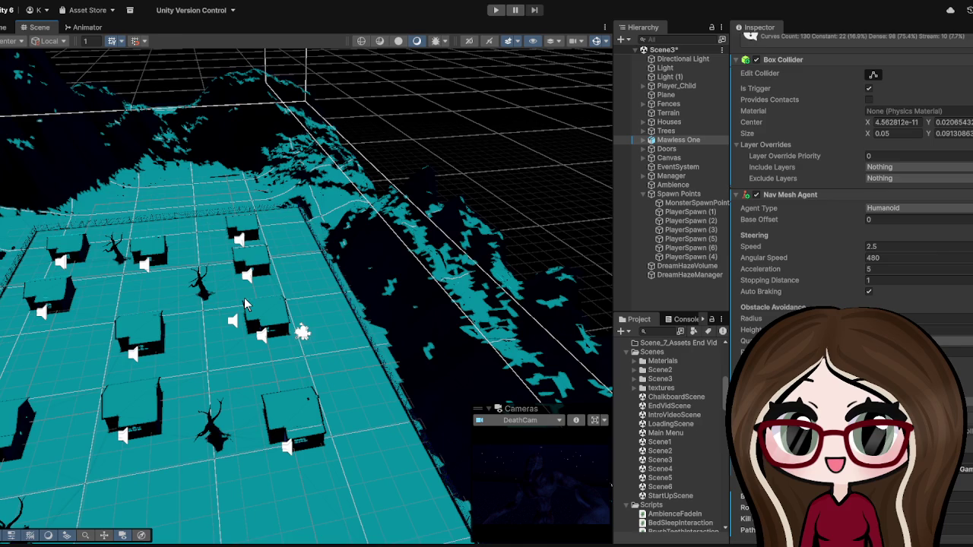
scroll(244, 304, "up", 10)
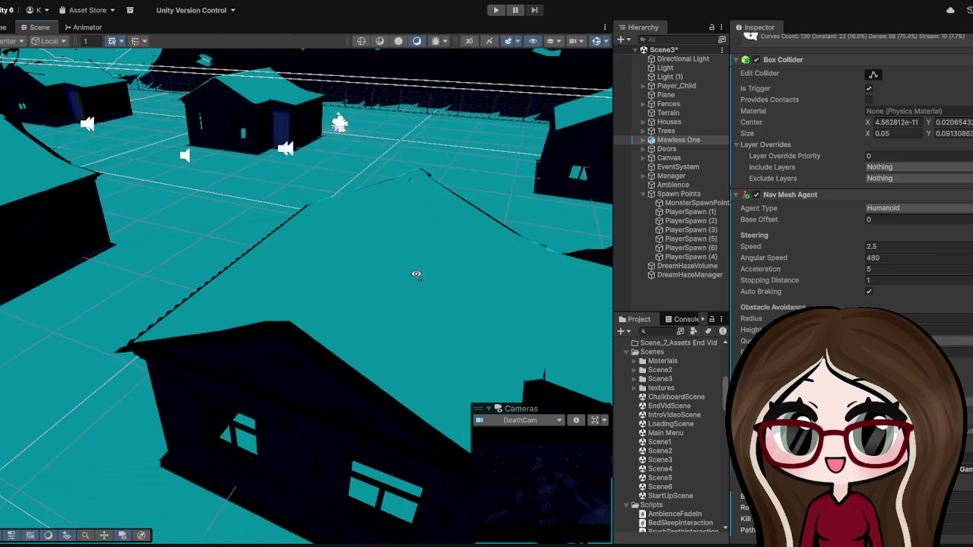
scroll(395, 272, "down", 8)
scroll(351, 271, "up", 5)
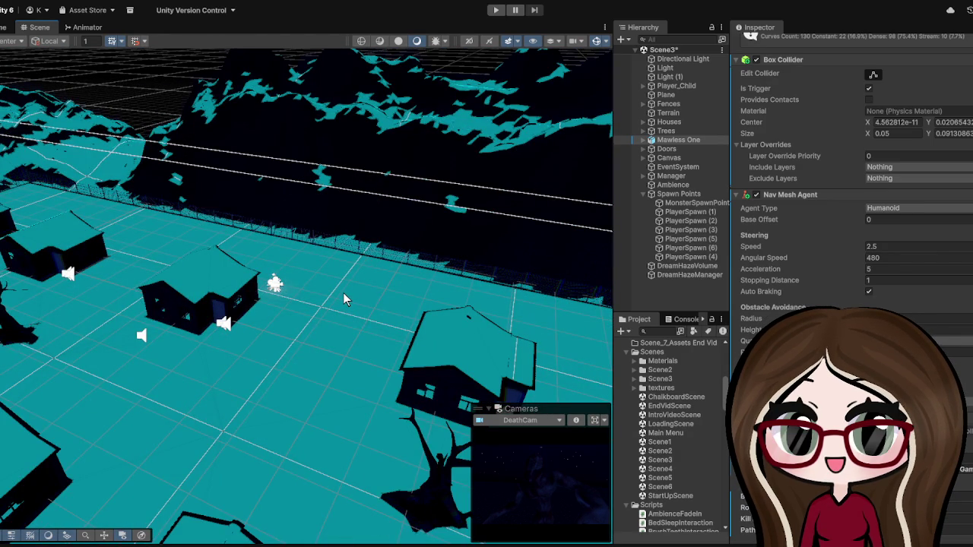
left_click_drag(613, 176, 298, 228)
left_click_drag(524, 313, 542, 233)
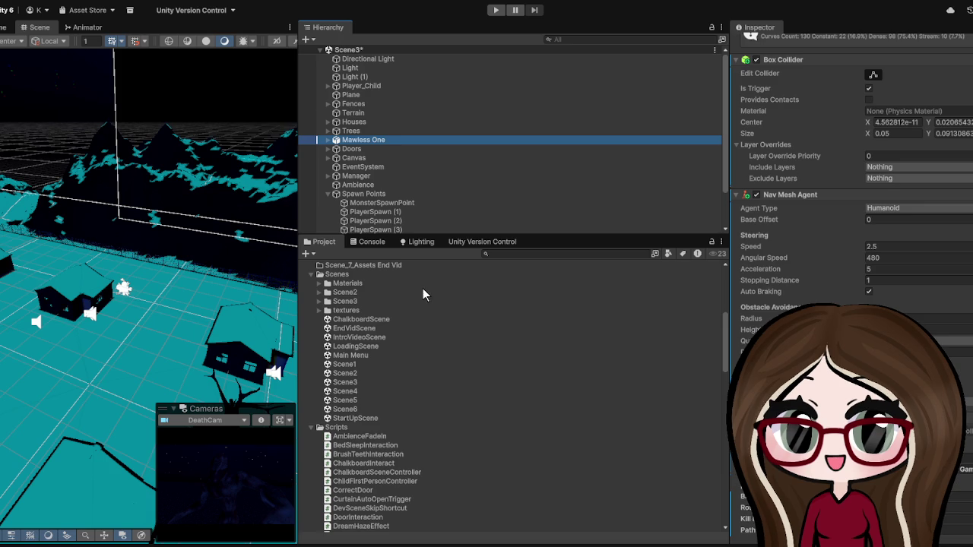
Step: Scroll to the Monster Scene 3 Chase Controller with its Player_Child and EscapeManager references
scroll(885, 262, "down", 2)
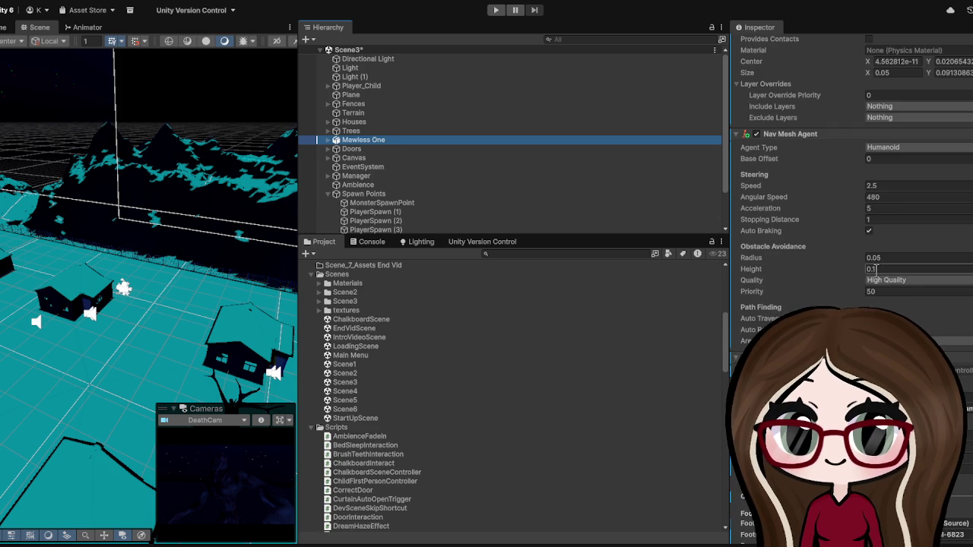
scroll(874, 269, "down", 5)
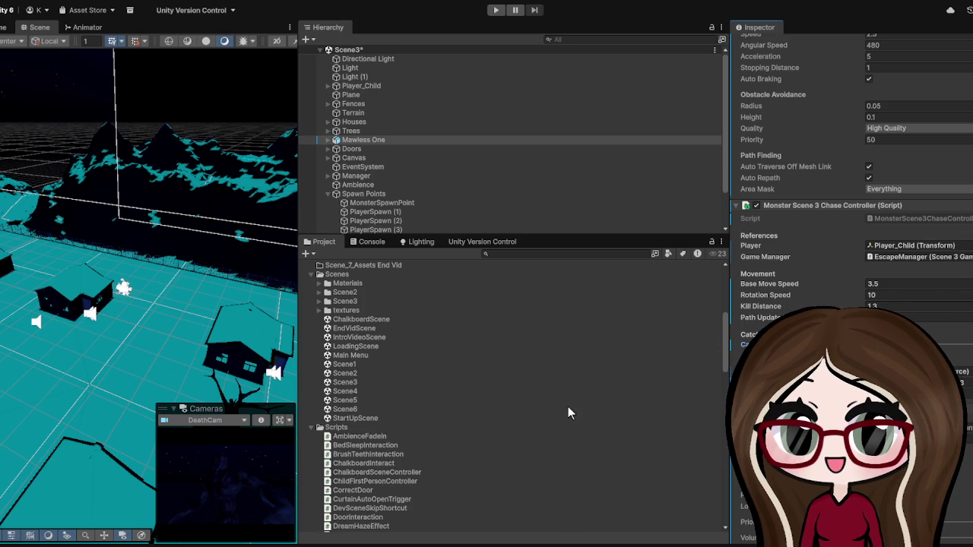
scroll(508, 393, "down", 5)
scroll(223, 326, "down", 3)
scroll(223, 325, "up", 5)
left_click_drag(229, 333, 284, 351)
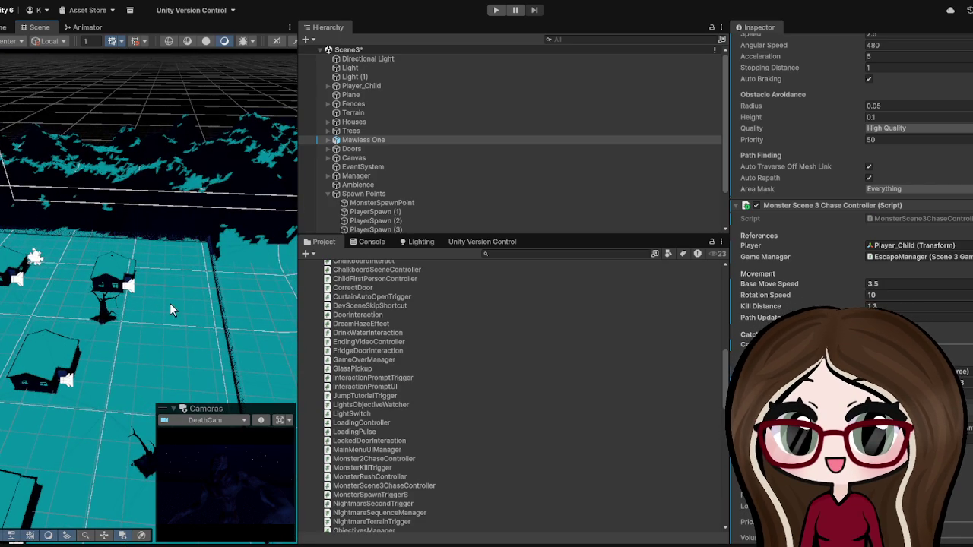
mouse_move(171, 302)
left_mouse_down()
mouse_move(186, 268)
mouse_move(142, 304)
left_mouse_up()
scroll(142, 304, "up", 4)
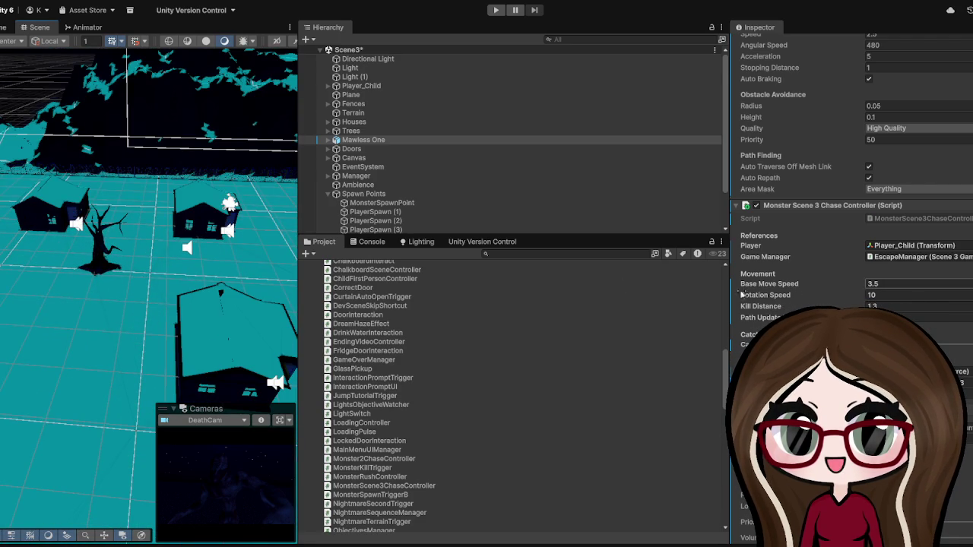
scroll(132, 271, "down", 5)
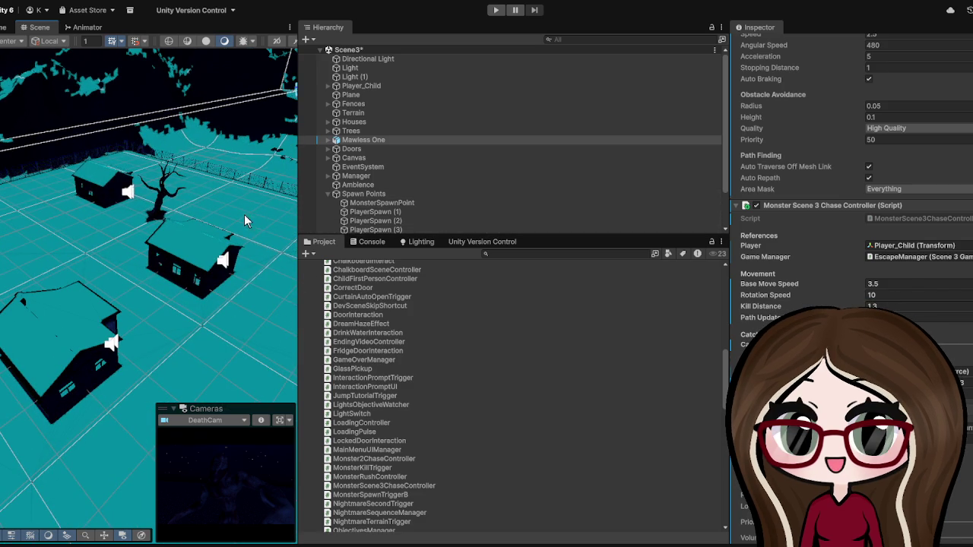
scroll(212, 245, "down", 5)
left_click_drag(213, 245, 163, 281)
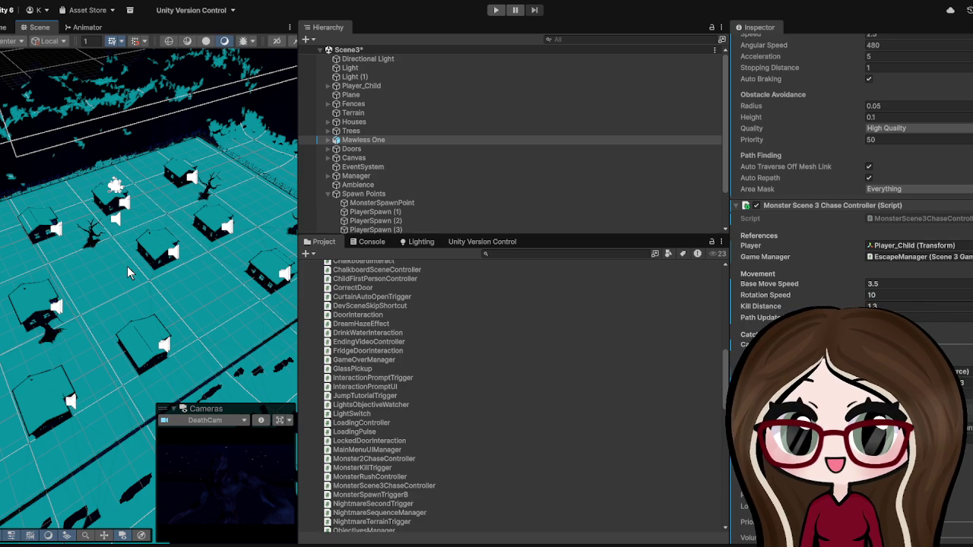
scroll(140, 123, "up", 5)
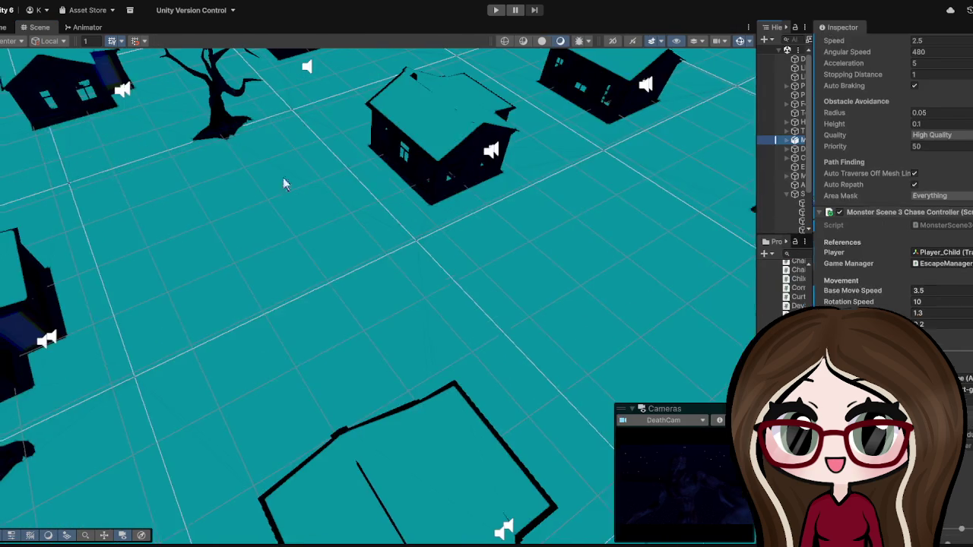
scroll(283, 184, "down", 10)
scroll(230, 196, "up", 10)
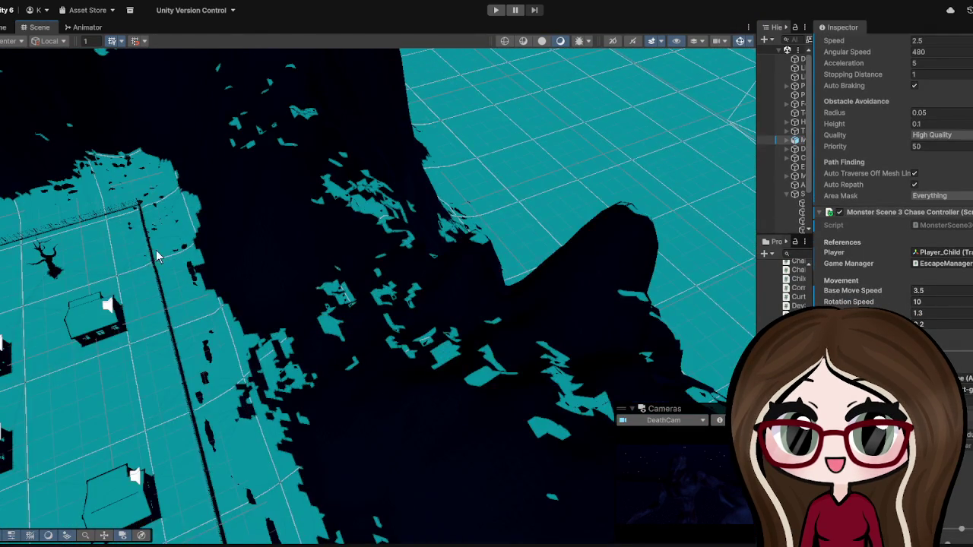
Step: Zoom onto the village and widen the Hierarchy and Project panels so Spawn Points and MonsterScene3ChaseController read in full
scroll(170, 252, "down", 5)
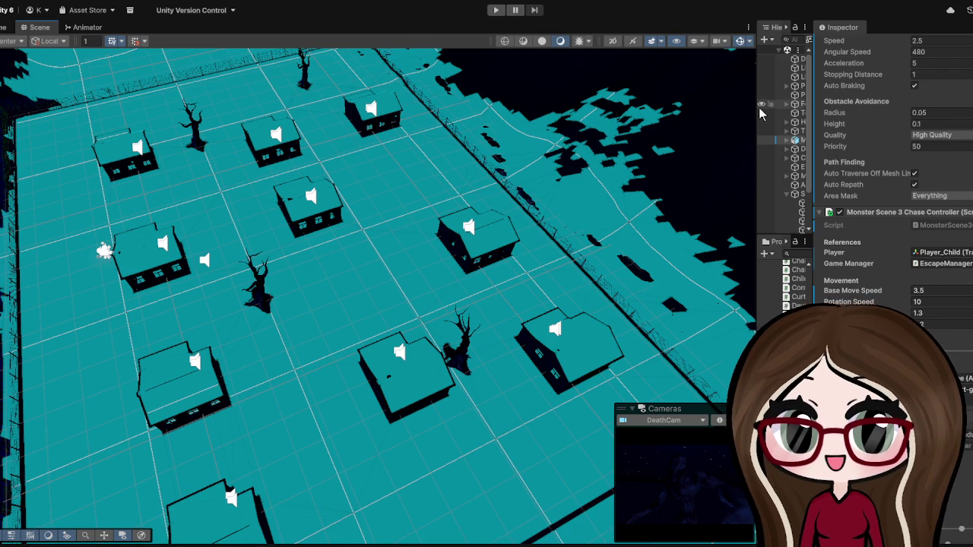
left_click_drag(758, 108, 465, 114)
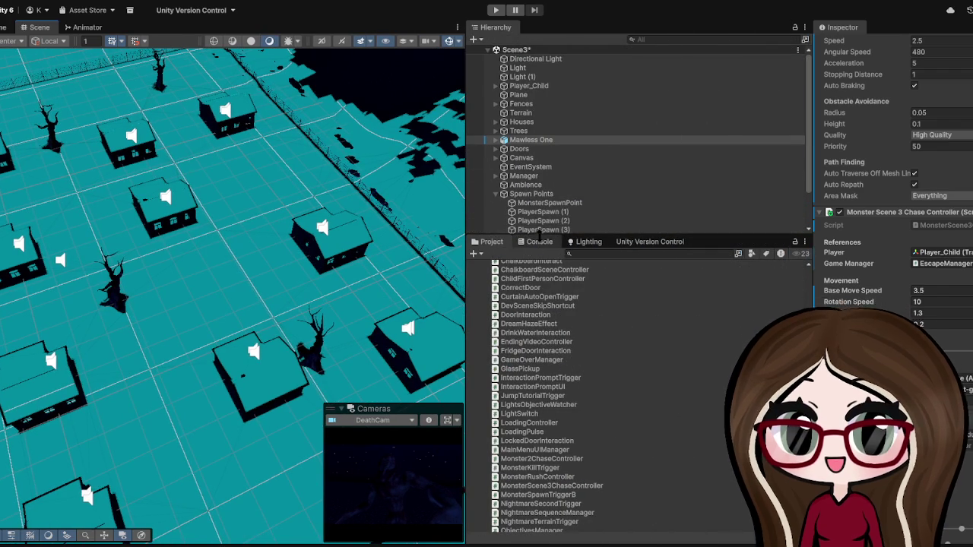
scroll(547, 377, "up", 8)
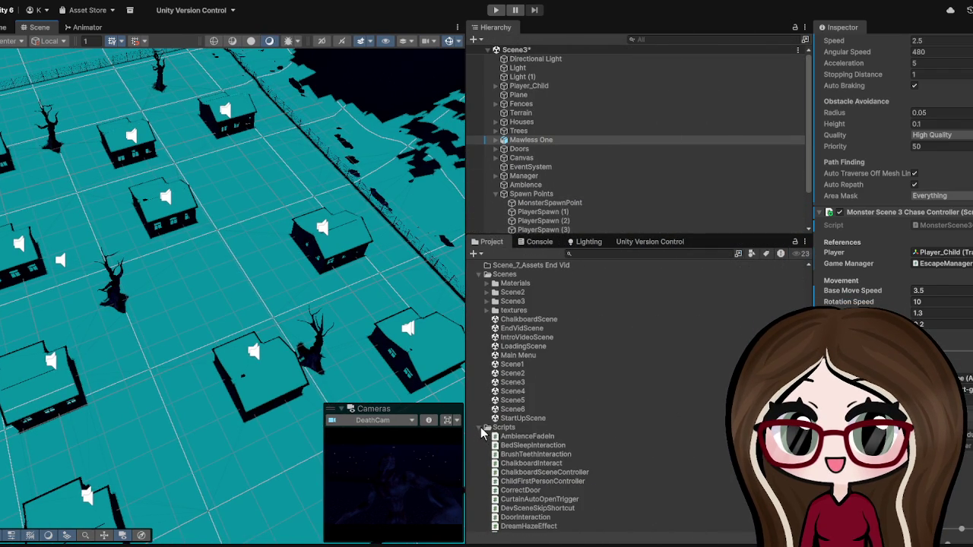
left_click(481, 427)
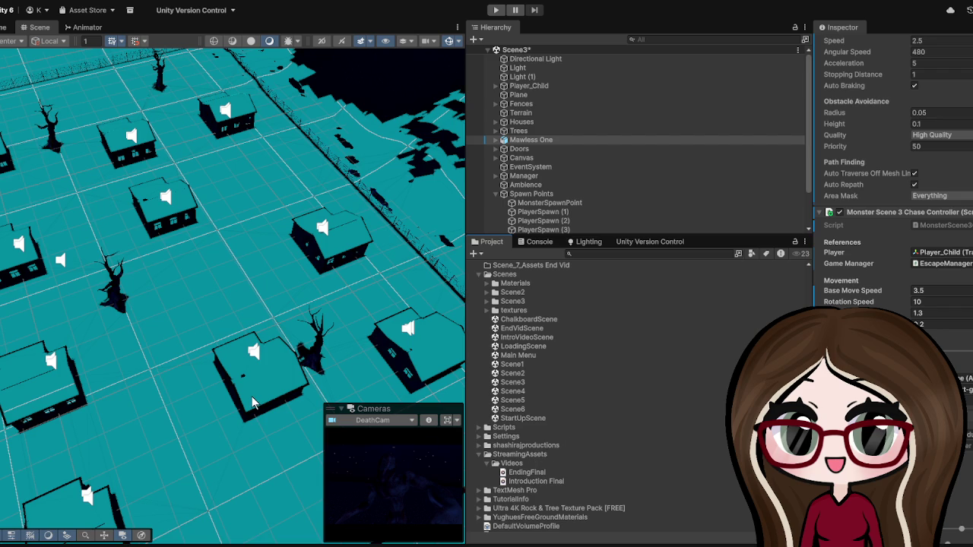
scroll(247, 348, "down", 5)
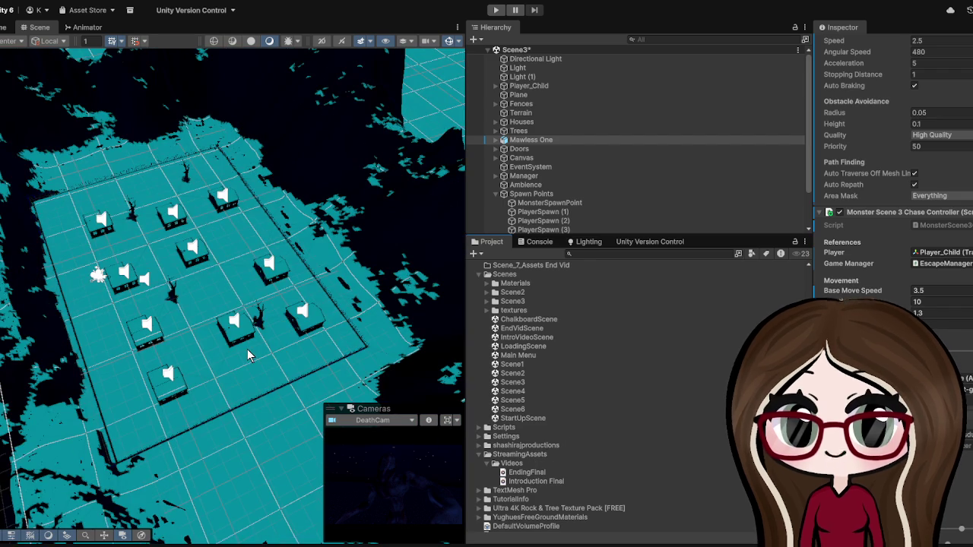
scroll(246, 348, "up", 2)
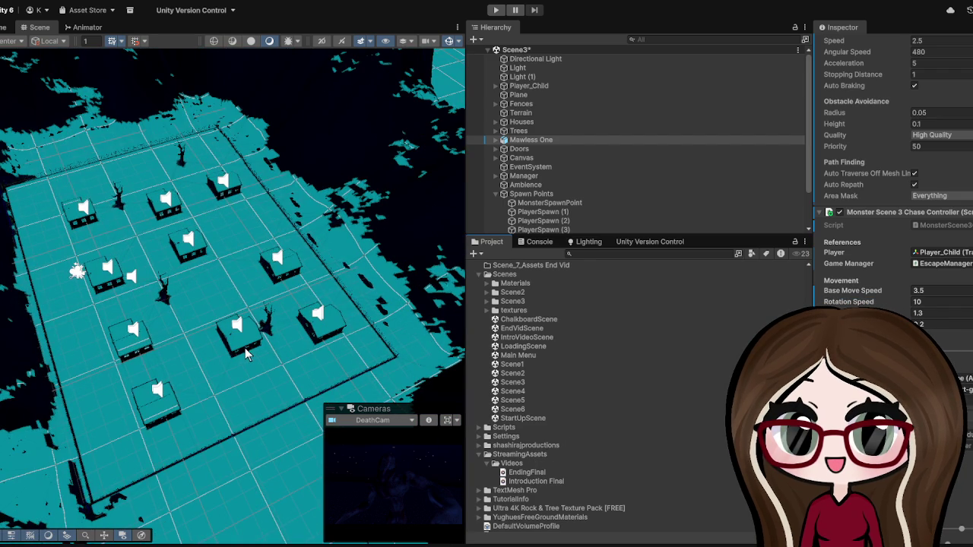
scroll(246, 351, "up", 2)
mouse_move(211, 203)
left_mouse_down()
mouse_move(226, 285)
mouse_move(203, 294)
mouse_move(207, 256)
left_mouse_up()
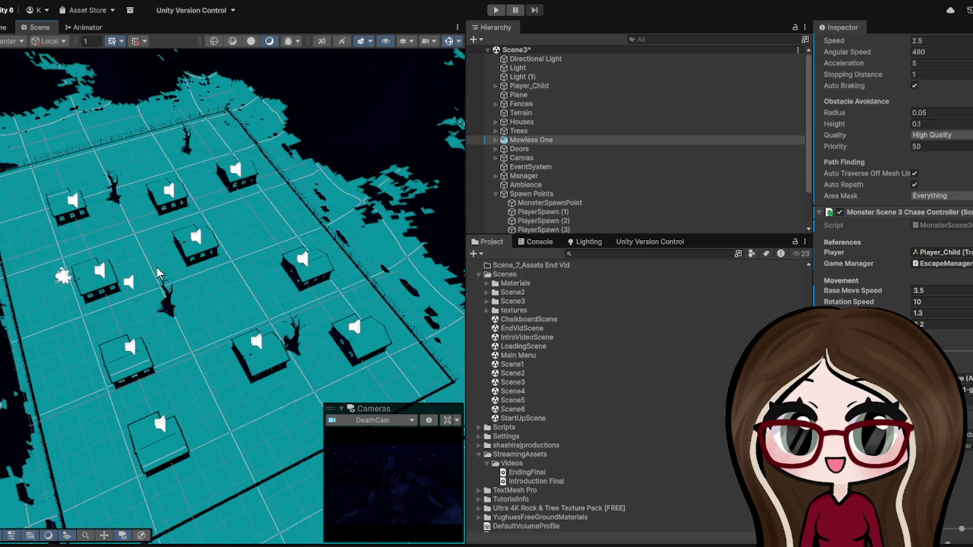
scroll(156, 270, "up", 4)
scroll(156, 267, "down", 2)
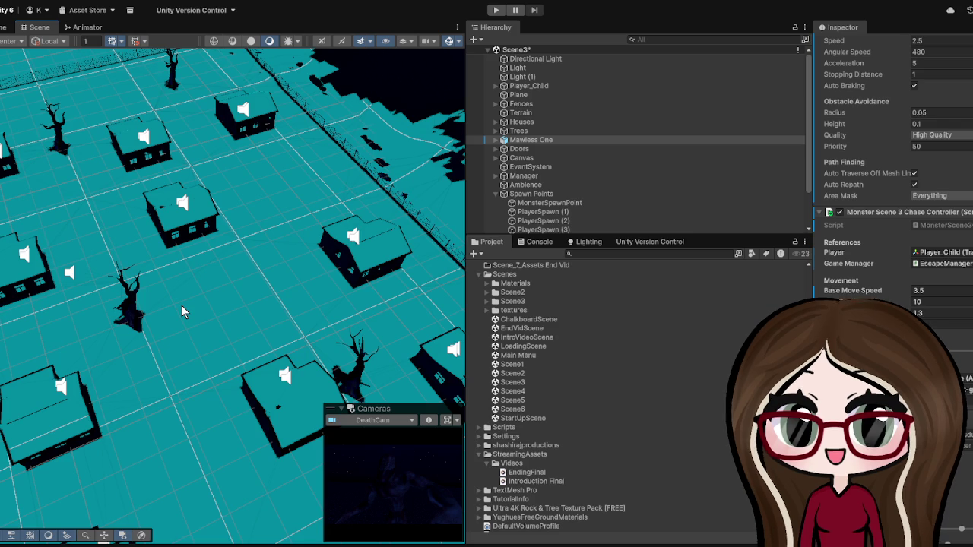
left_click_drag(181, 304, 193, 273)
scroll(199, 266, "down", 5)
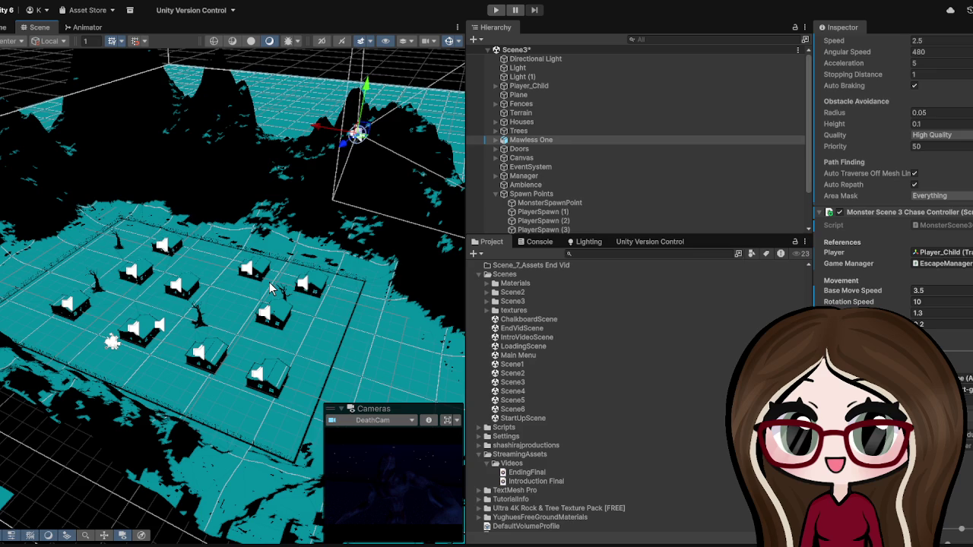
Step: Orbit and zoom around Scene3's fenced village and the mountains behind it
mouse_move(270, 288)
left_mouse_down()
mouse_move(338, 275)
mouse_move(253, 274)
mouse_move(349, 294)
mouse_move(325, 295)
left_mouse_up()
scroll(322, 317, "up", 6)
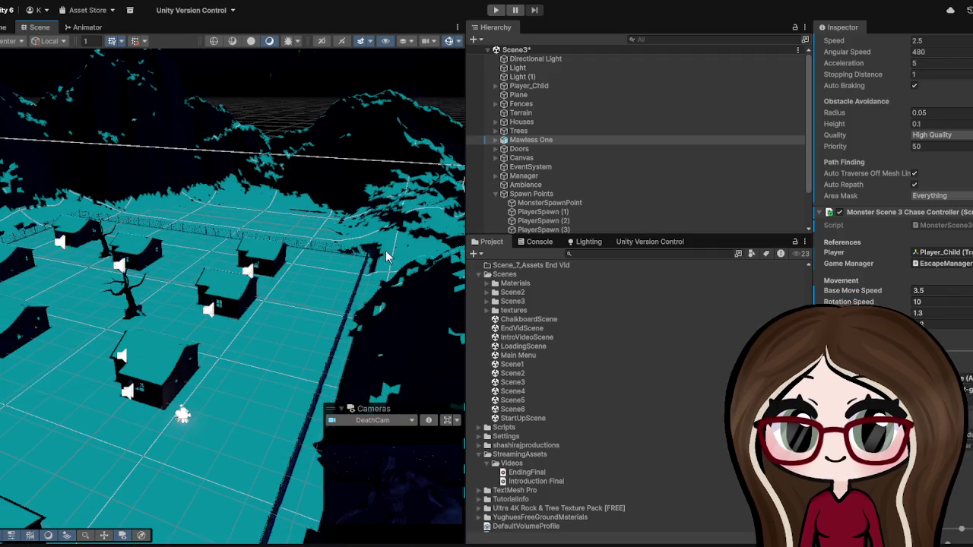
left_click_drag(387, 257, 167, 235)
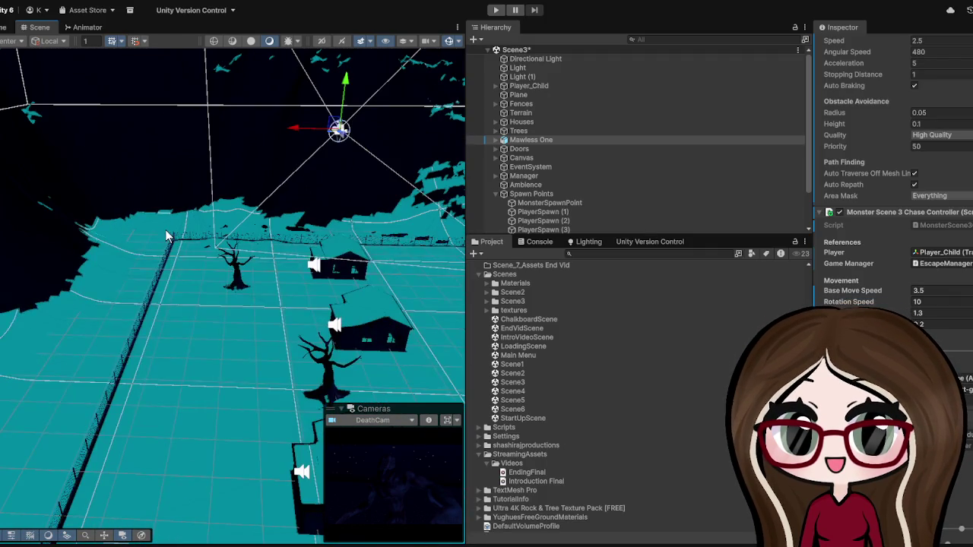
scroll(151, 235, "down", 2)
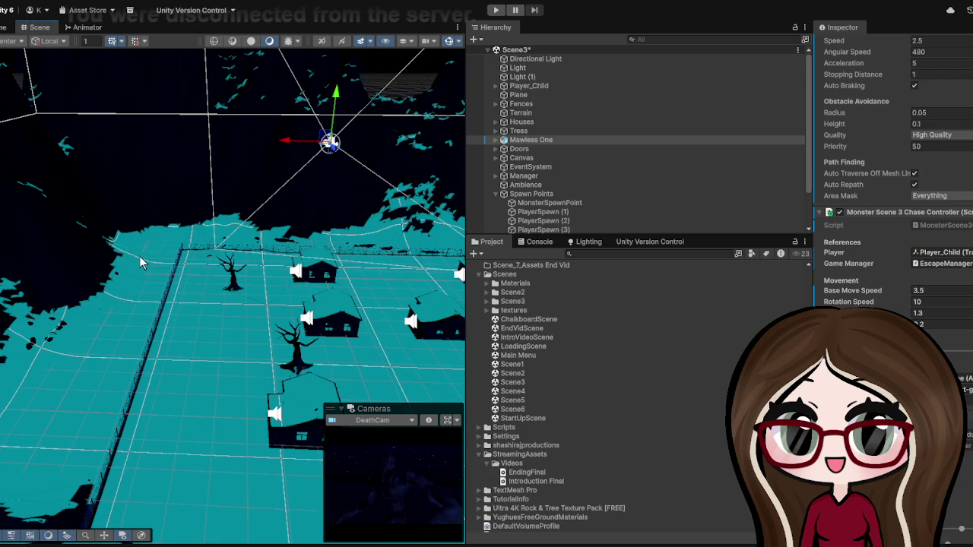
scroll(140, 262, "down", 2)
mouse_move(139, 263)
left_mouse_down()
mouse_move(218, 357)
mouse_move(95, 341)
left_mouse_up()
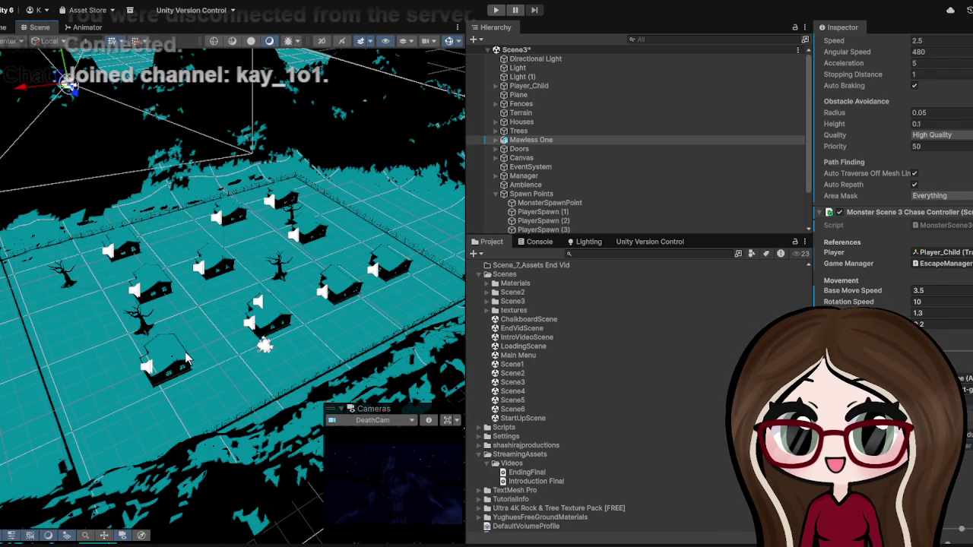
mouse_move(172, 388)
left_mouse_down()
mouse_move(198, 363)
mouse_move(175, 361)
mouse_move(310, 291)
mouse_move(255, 305)
mouse_move(147, 382)
mouse_move(162, 396)
mouse_move(197, 301)
left_mouse_up()
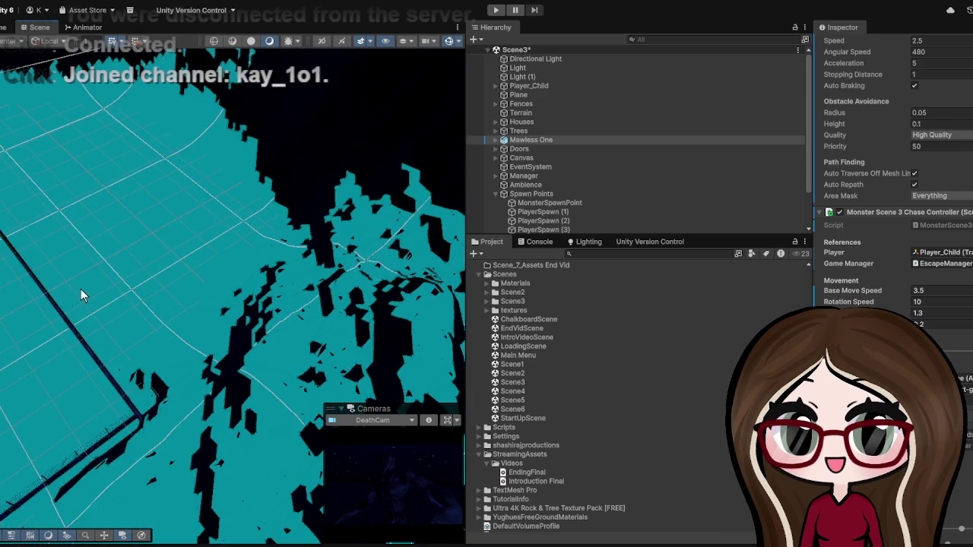
scroll(80, 288, "down", 3)
scroll(80, 289, "up", 5)
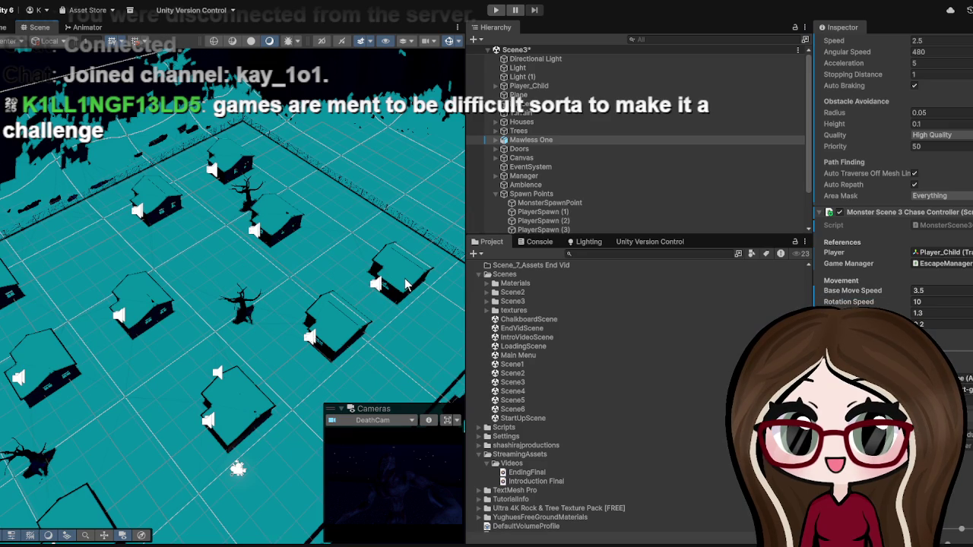
scroll(405, 284, "down", 2)
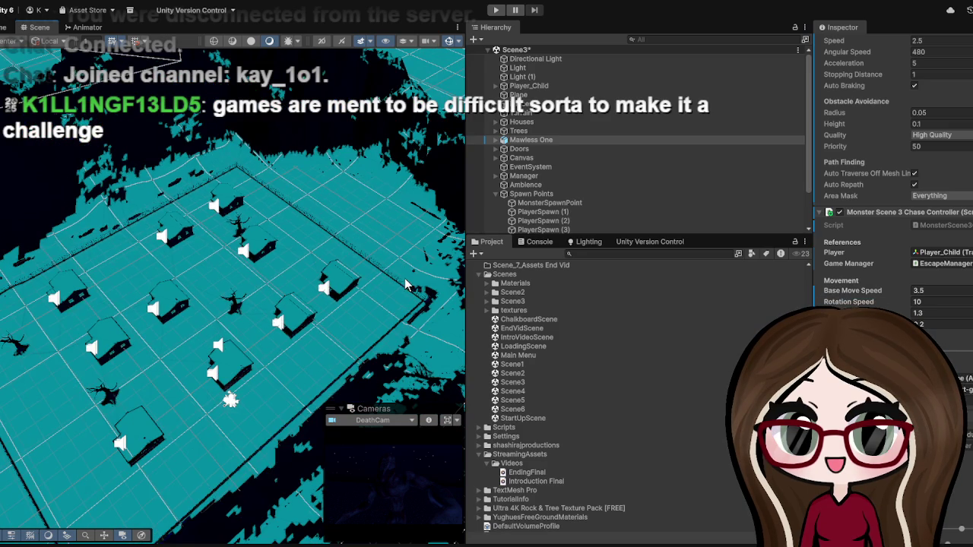
scroll(405, 283, "up", 2)
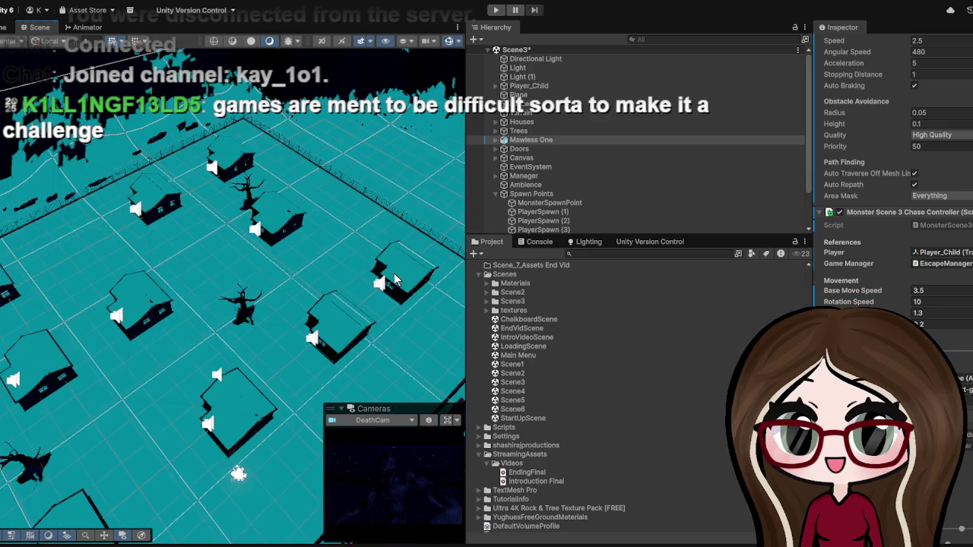
scroll(394, 275, "down", 3)
scroll(388, 276, "up", 1)
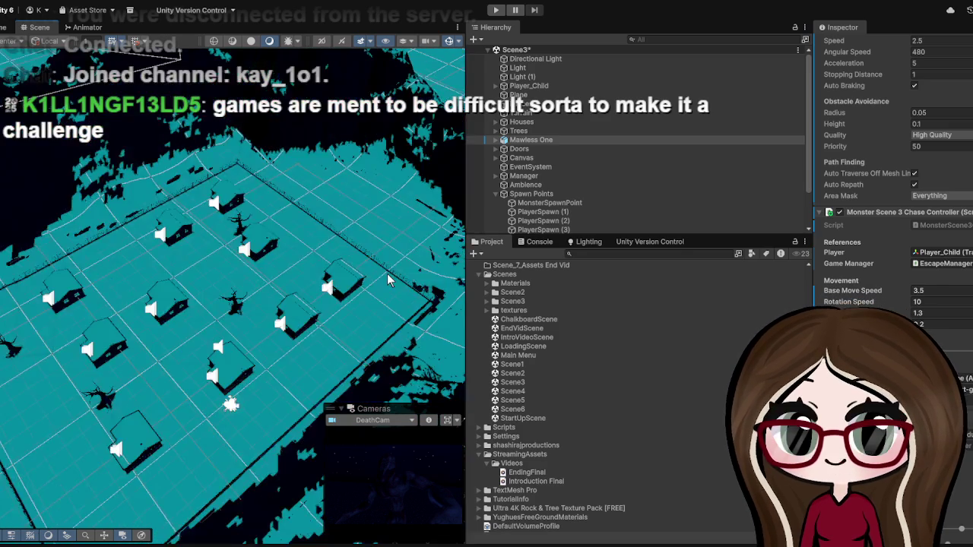
scroll(386, 274, "up", 4)
scroll(377, 275, "down", 4)
scroll(372, 257, "up", 2)
Step: Enlarge the Hierarchy, collapse Spawn Points, and select the Scene5 then Scene6 assets
mouse_move(517, 237)
left_mouse_down()
mouse_move(517, 403)
mouse_move(547, 287)
mouse_move(548, 205)
left_mouse_up()
left_click(496, 194)
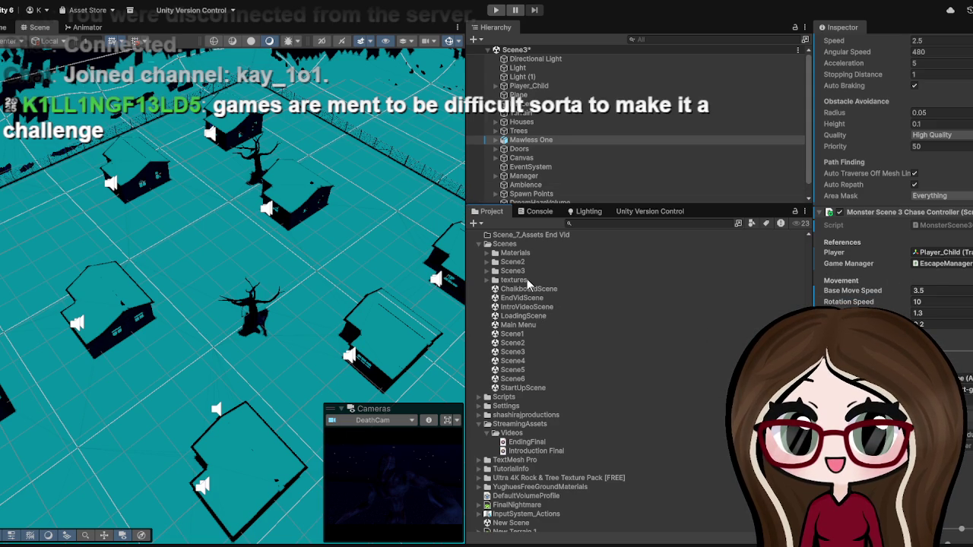
left_click(520, 371)
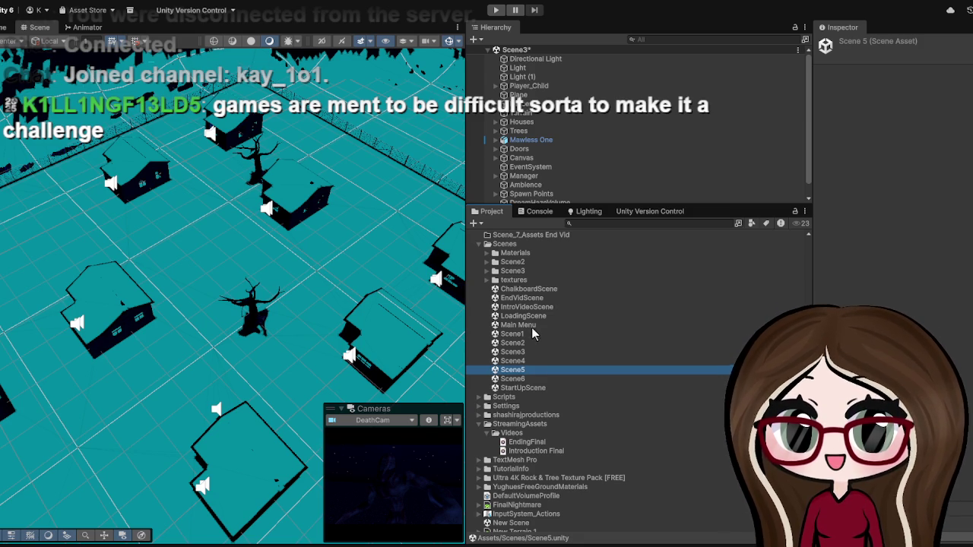
left_click(525, 378)
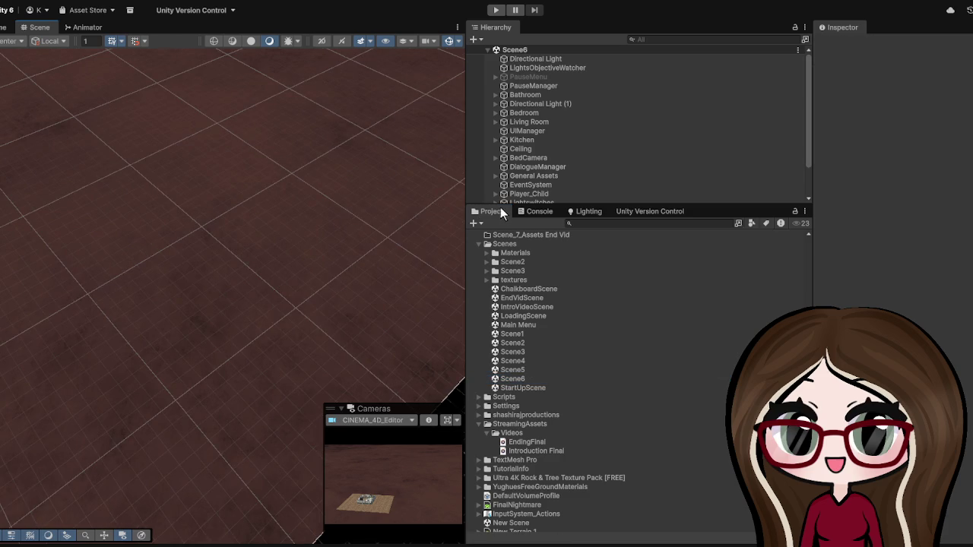
Step: Drag the Hierarchy larger so Scene6's full object list is visible
left_click_drag(503, 208, 504, 342)
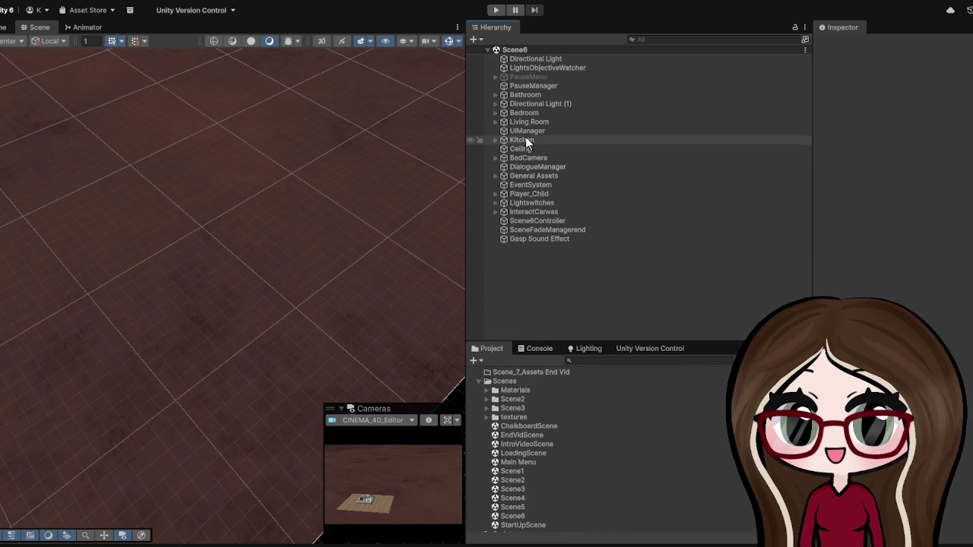
Step: Expand the Bedroom group, restoring its name to 'Bedroom' after an accidental rename
left_click(535, 113)
left_click(496, 112)
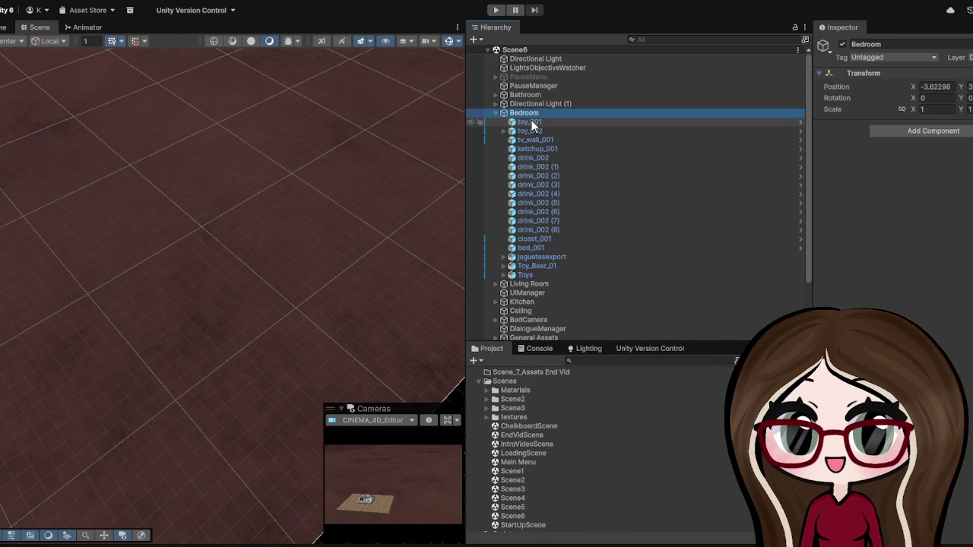
key("Return")
key("BackSpace")
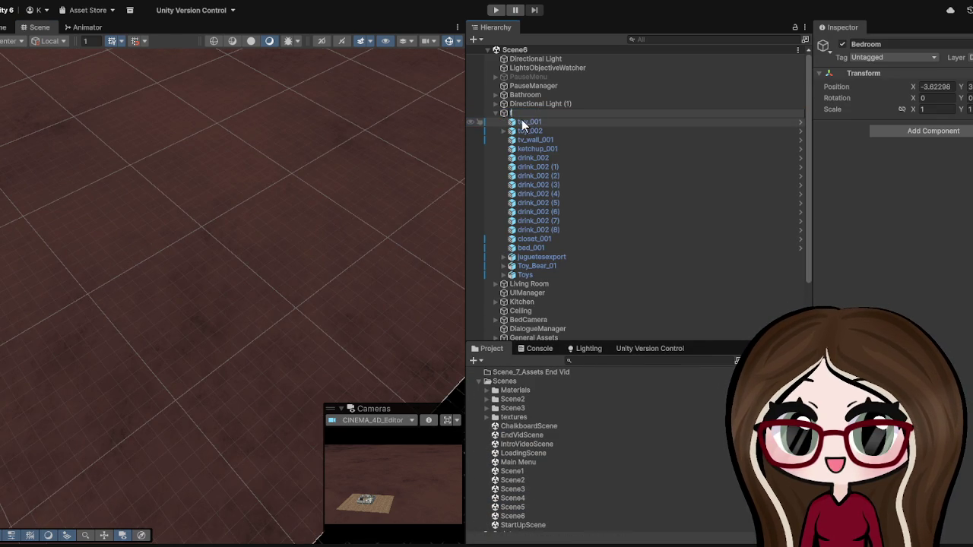
type("Bedroom")
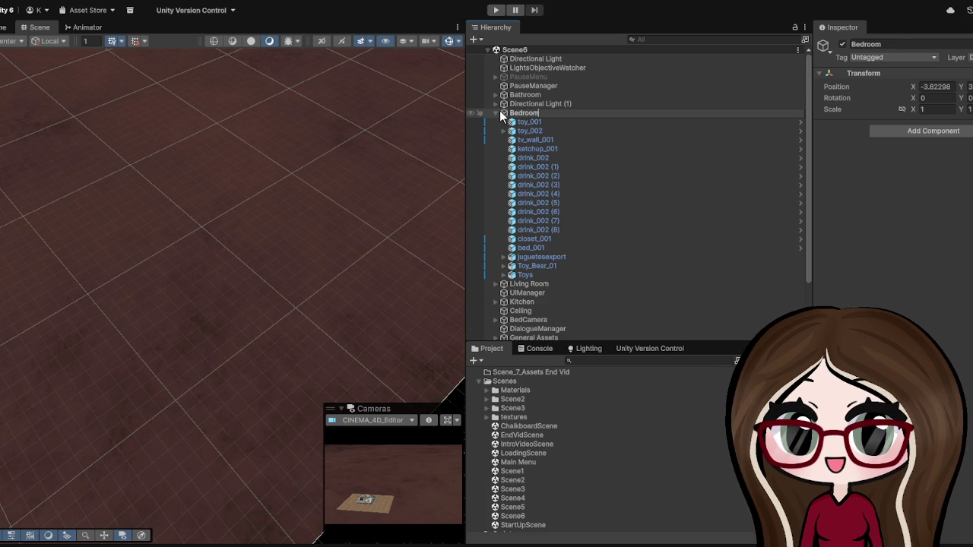
left_click(864, 244)
Step: Frame the bedroom in the Scene view and select the bed, bed_001
double_click(548, 113)
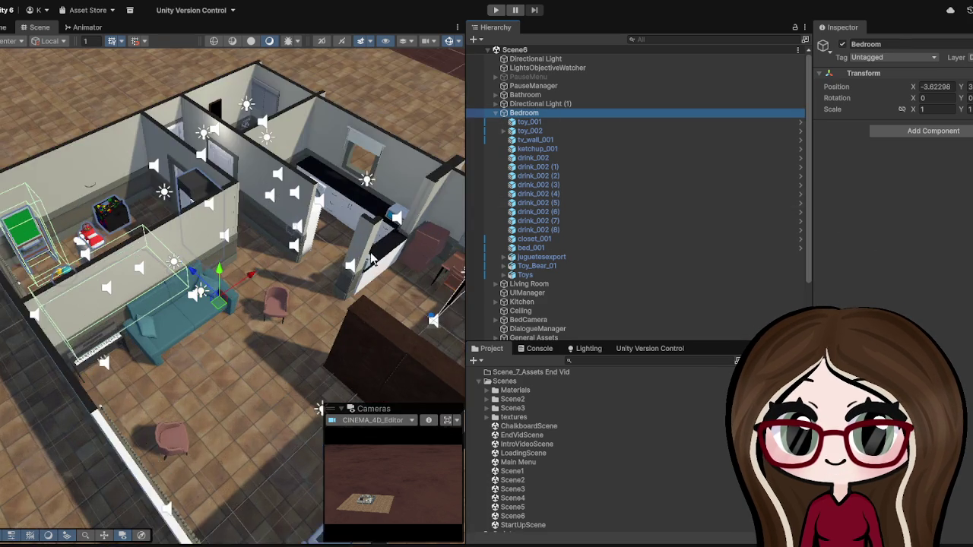
mouse_move(373, 259)
left_mouse_down()
mouse_move(368, 203)
mouse_move(282, 215)
mouse_move(266, 164)
mouse_move(223, 174)
left_mouse_up()
left_click(226, 184)
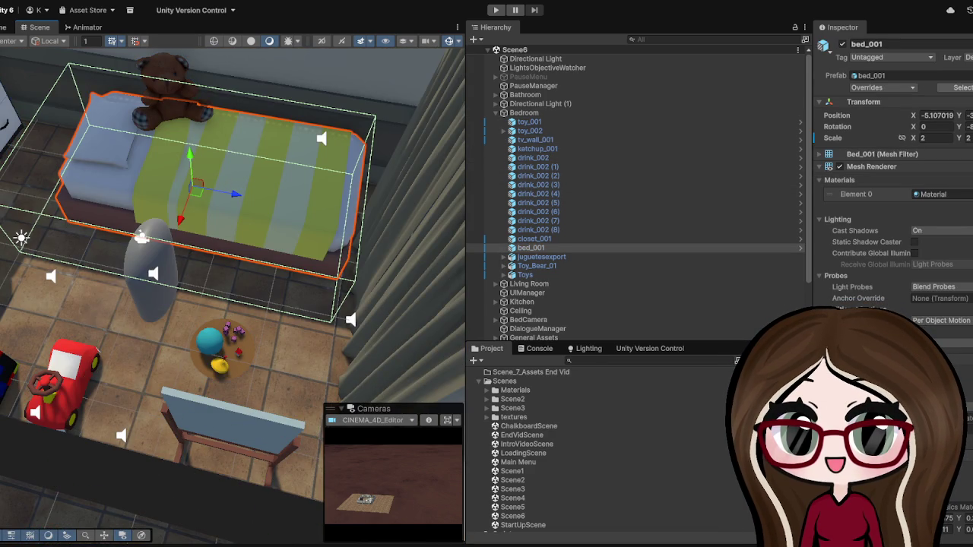
Step: Reselect bed_001, hide its move handles, and orbit around it, reframing with F
left_click(165, 270)
left_click(289, 198)
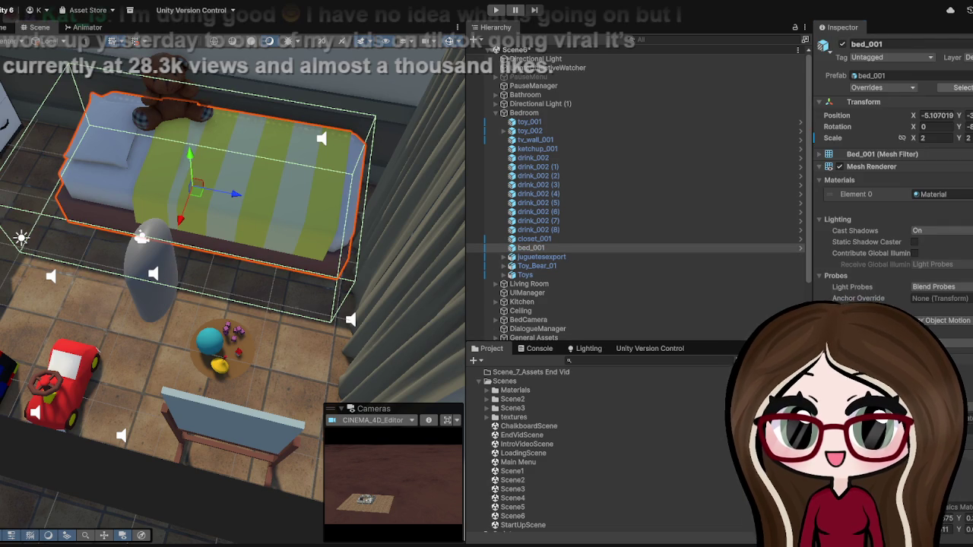
key("q")
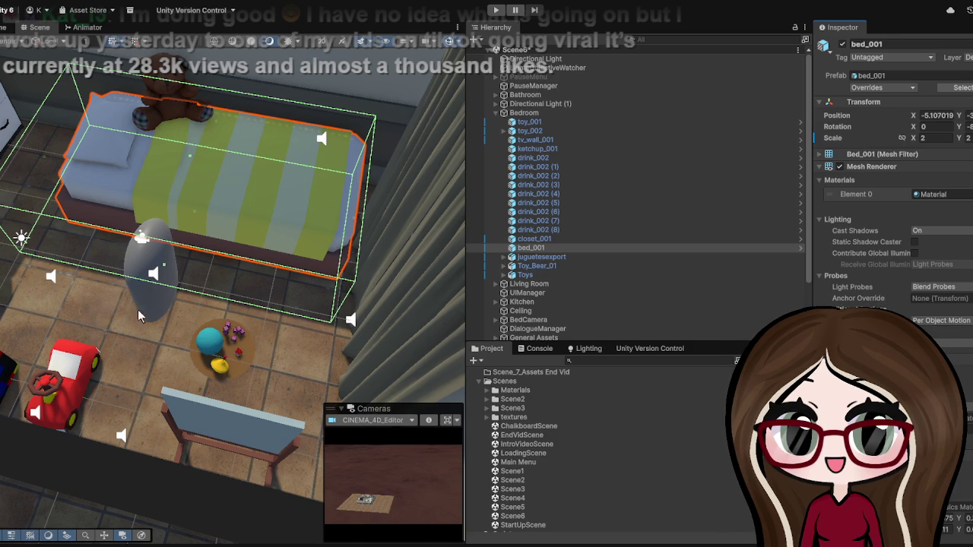
left_click_drag(270, 383, 270, 384)
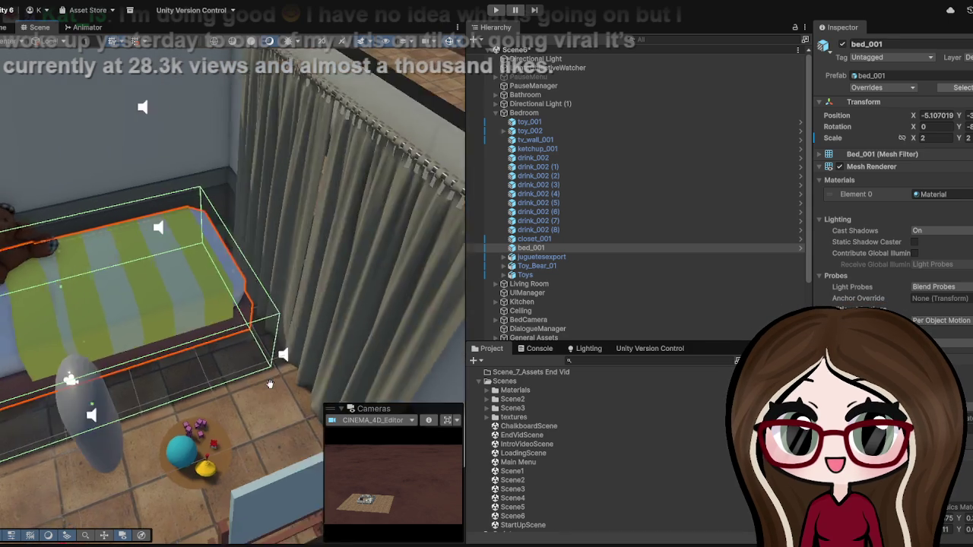
key("f")
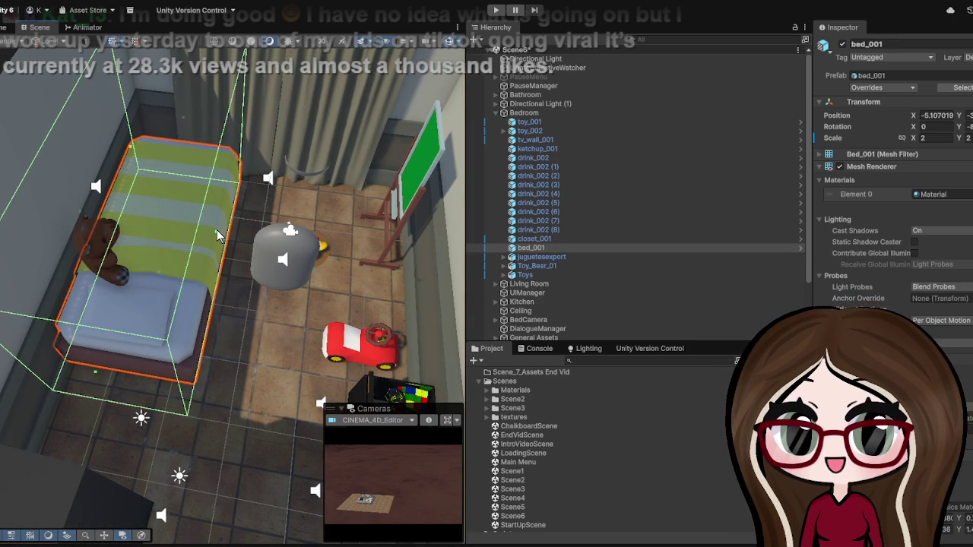
left_click_drag(218, 236, 360, 244)
key("f")
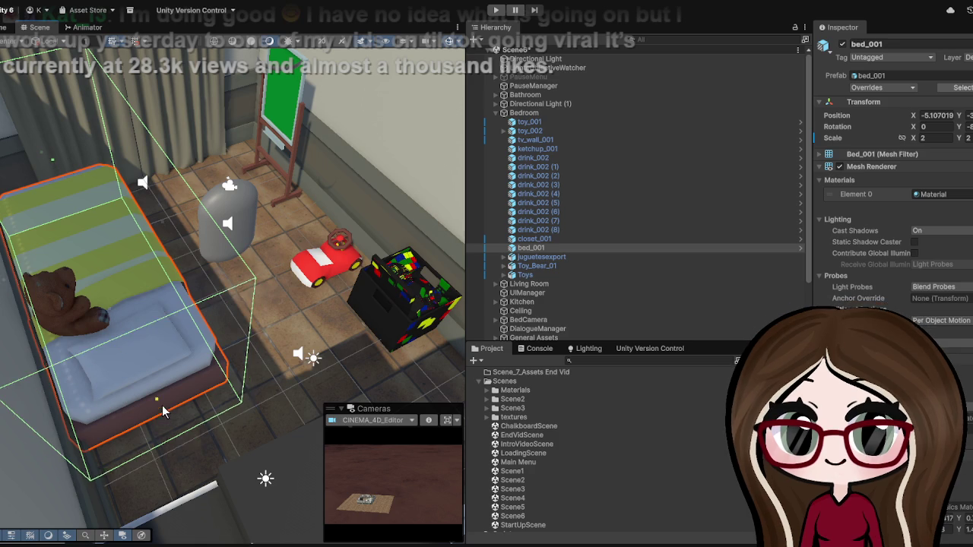
left_click_drag(162, 417, 93, 295)
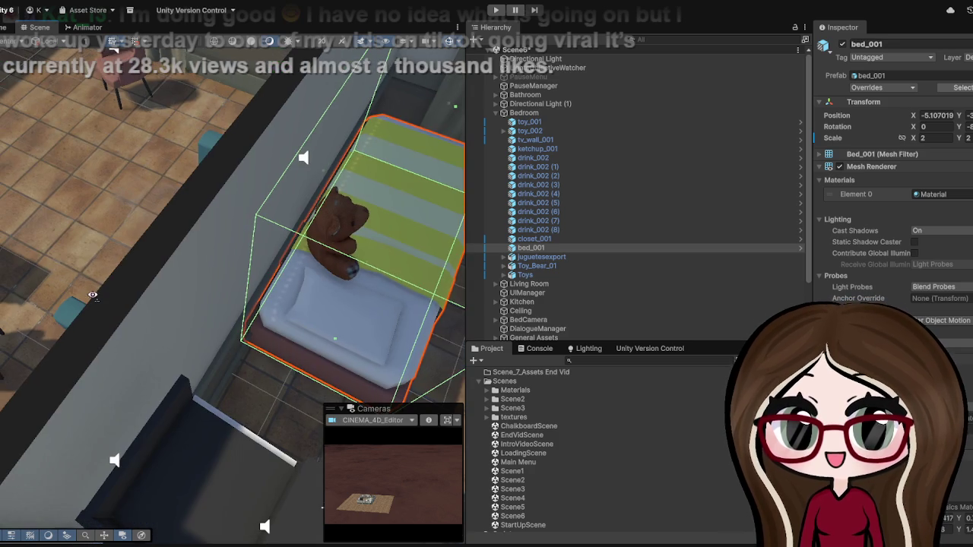
mouse_move(330, 207)
left_mouse_down()
mouse_move(177, 227)
mouse_move(233, 183)
mouse_move(236, 162)
left_mouse_up()
scroll(200, 236, "down", 5)
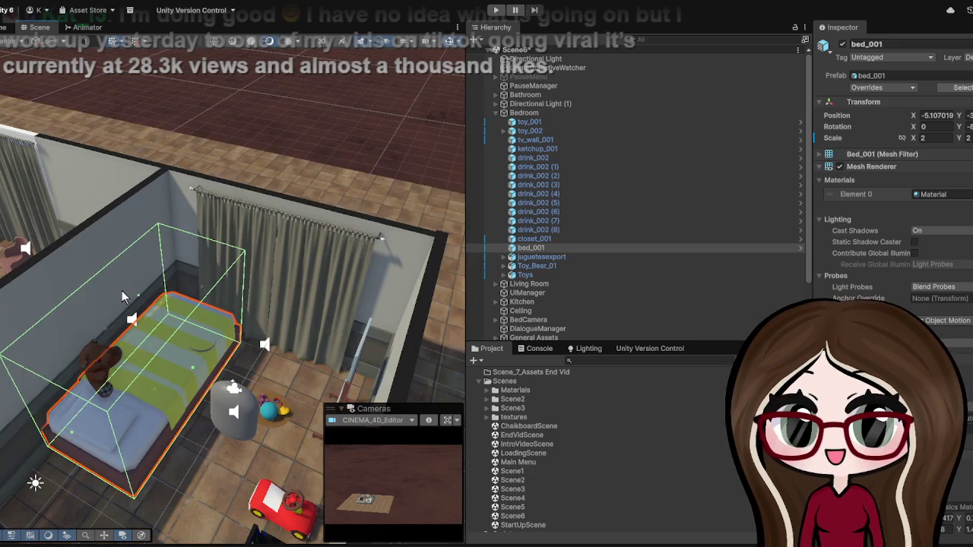
key("f")
Step: Select the piano, musical_instrument_001, and orbit to a close frontal view
mouse_move(203, 304)
left_mouse_down()
mouse_move(193, 335)
mouse_move(232, 280)
left_mouse_up()
scroll(235, 276, "up", 3)
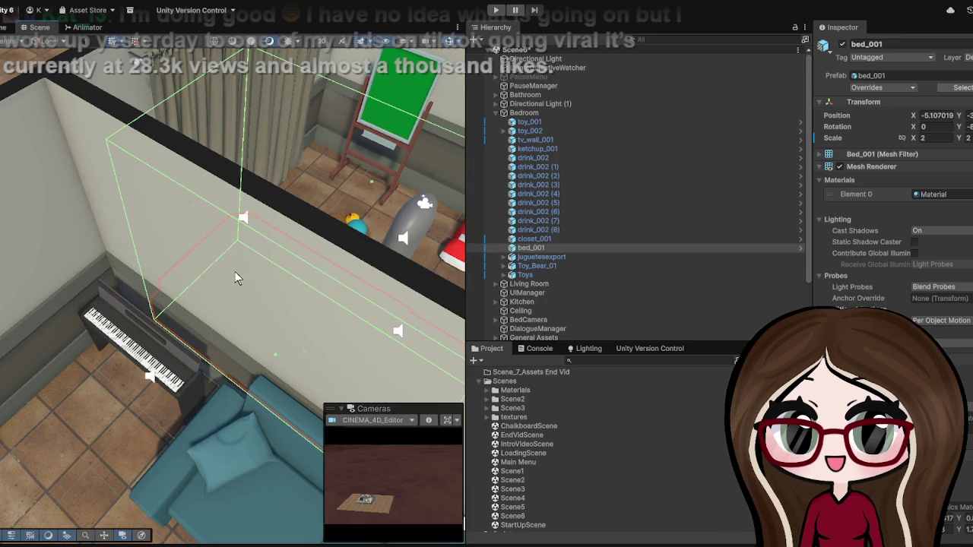
left_click(146, 342)
scroll(163, 351, "up", 3)
mouse_move(162, 349)
left_mouse_down()
mouse_move(245, 300)
mouse_move(228, 293)
left_mouse_up()
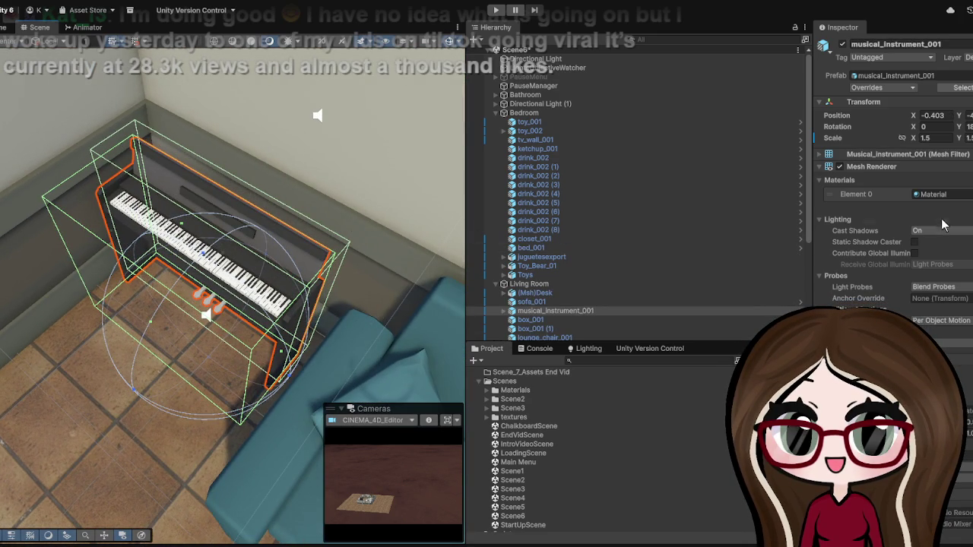
Step: Select the piano and its collider child, orbiting to view the piano from above
scroll(922, 220, "down", 3)
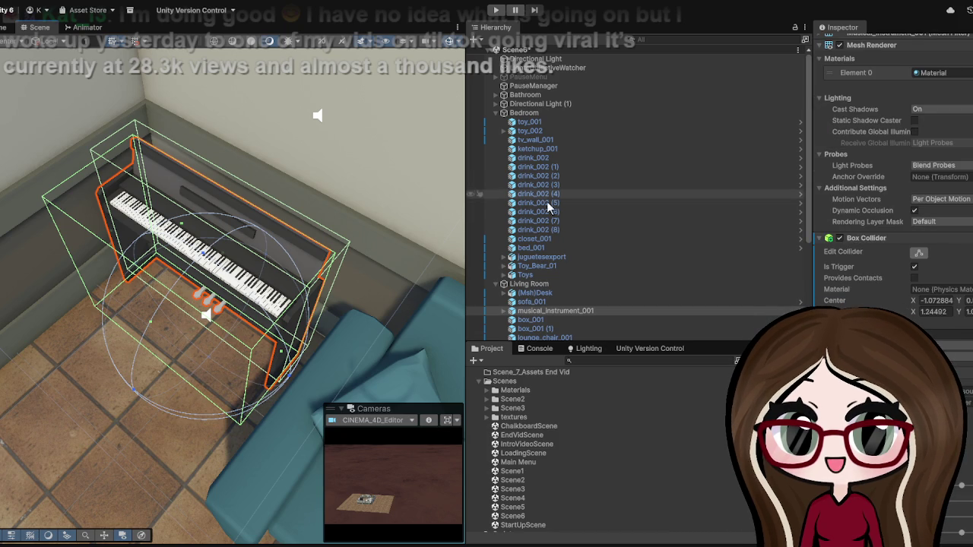
left_click(503, 311)
left_click(536, 320)
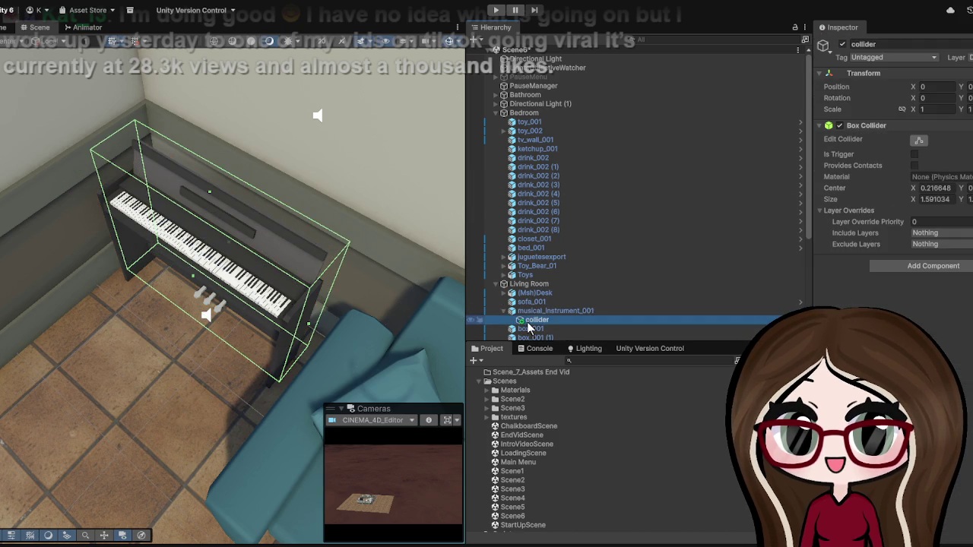
left_click_drag(209, 196, 220, 128)
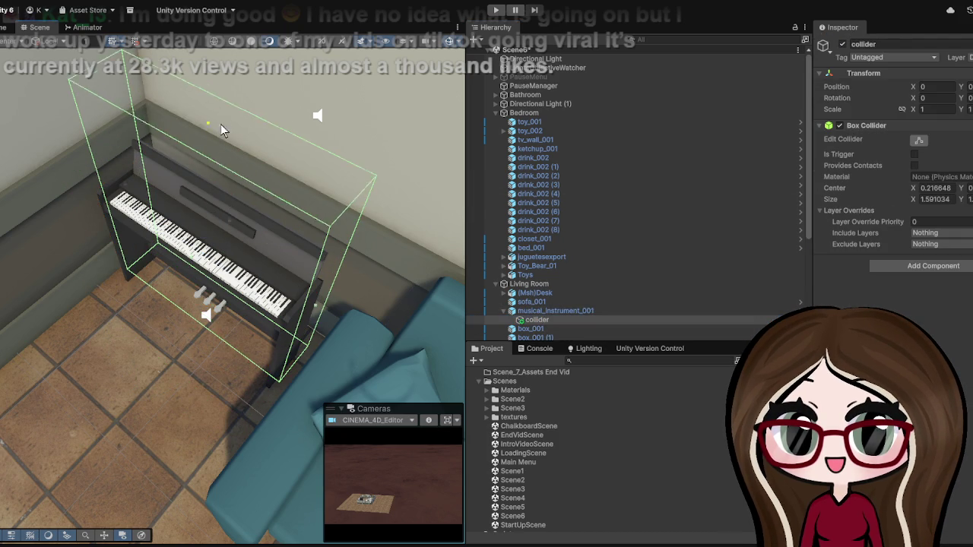
scroll(231, 88, "down", 3)
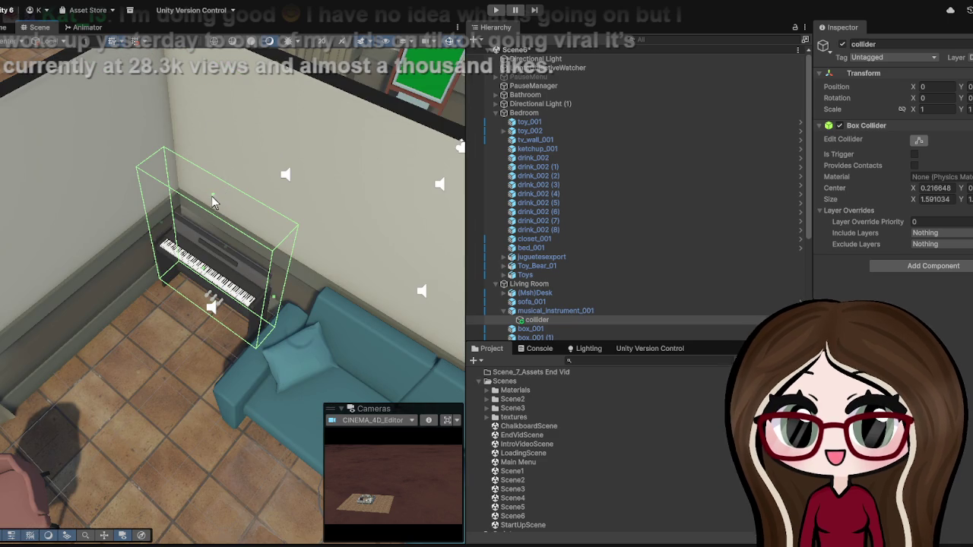
left_click(221, 169)
left_click(224, 253)
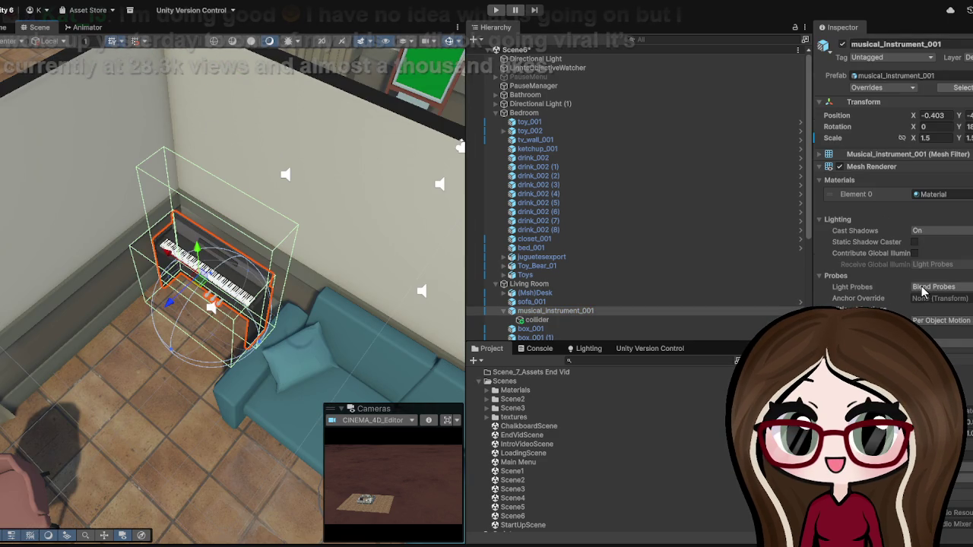
key("q")
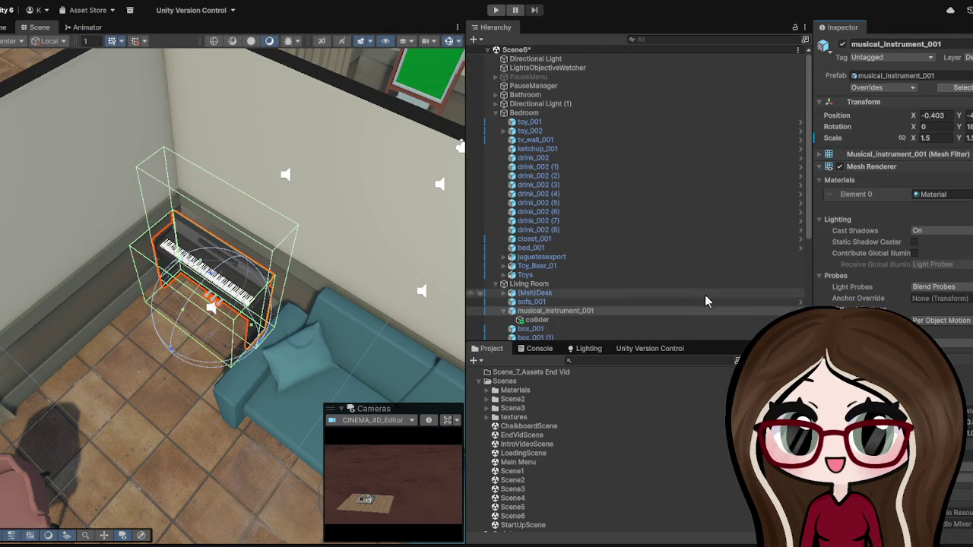
left_click(582, 319)
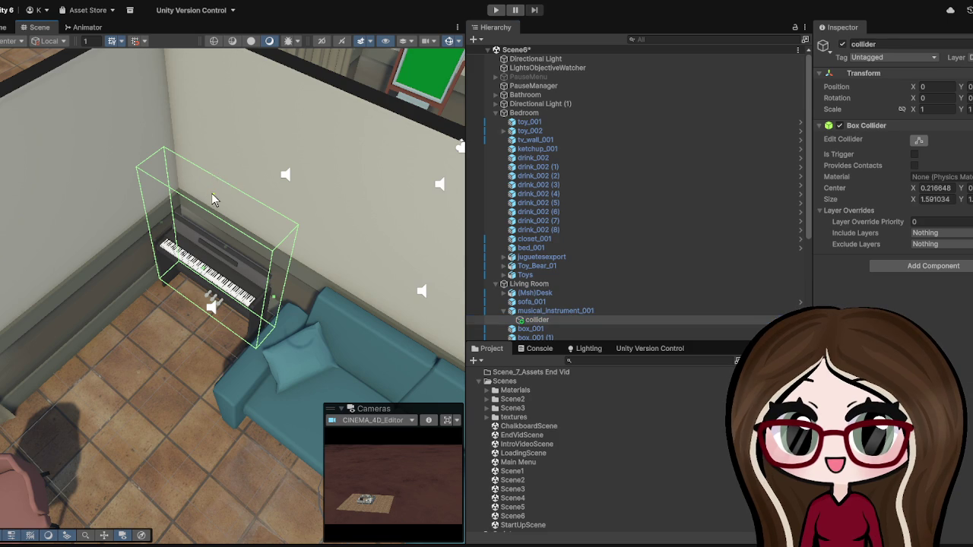
left_click(246, 136)
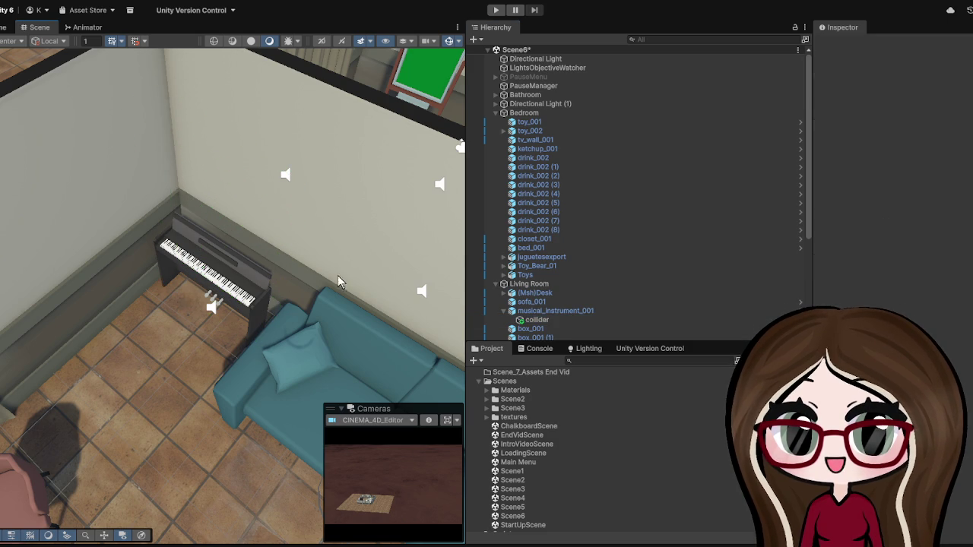
left_click(226, 301)
scroll(225, 302, "down", 10)
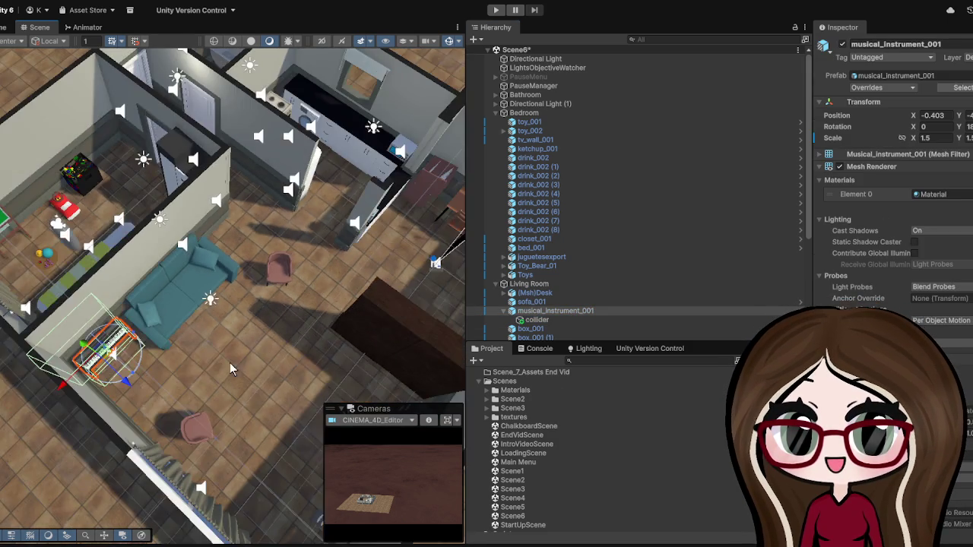
scroll(267, 327, "up", 5)
scroll(304, 304, "up", 10)
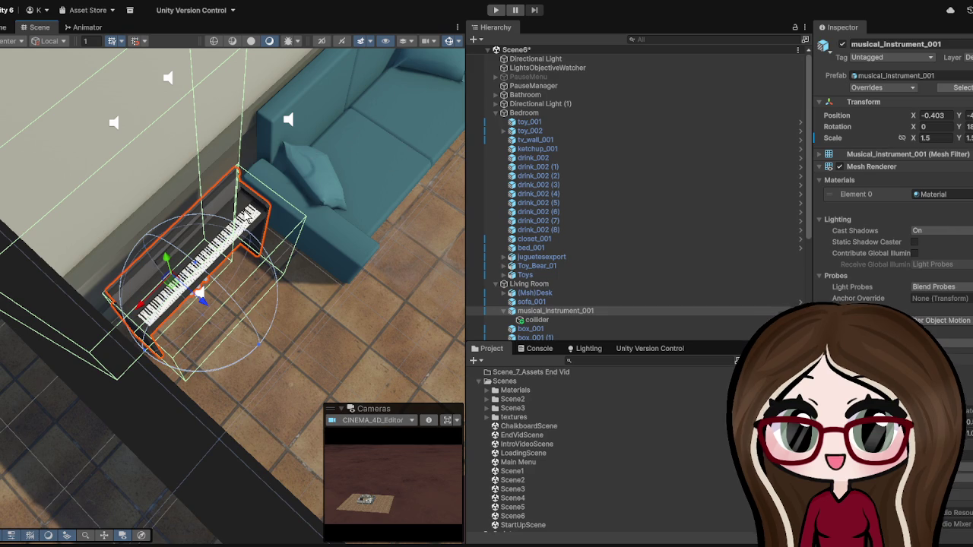
mouse_move(328, 299)
left_mouse_down()
mouse_move(292, 273)
mouse_move(334, 270)
mouse_move(304, 271)
mouse_move(319, 276)
left_mouse_up()
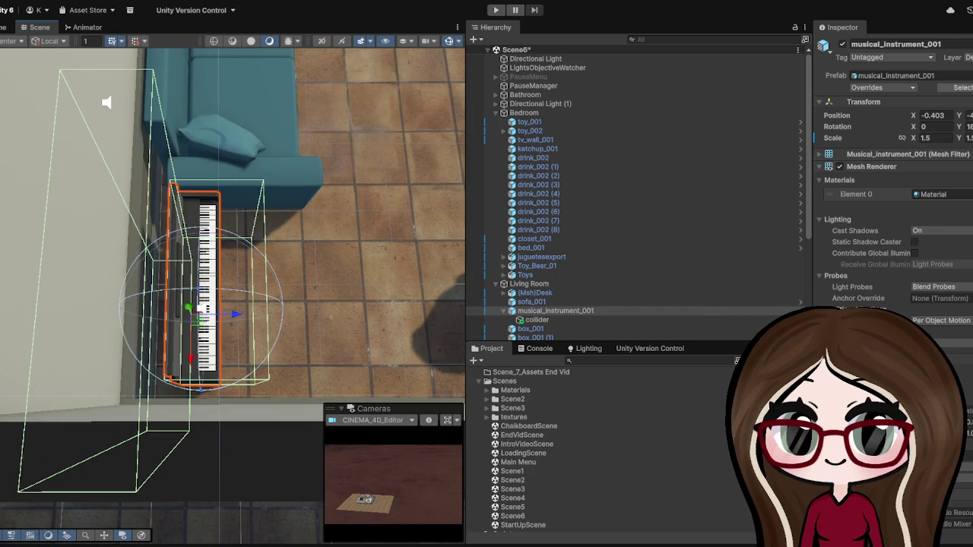
Step: Turn on Edit Collider and drag the box faces to widen it to X size about 1.73
left_click(566, 321)
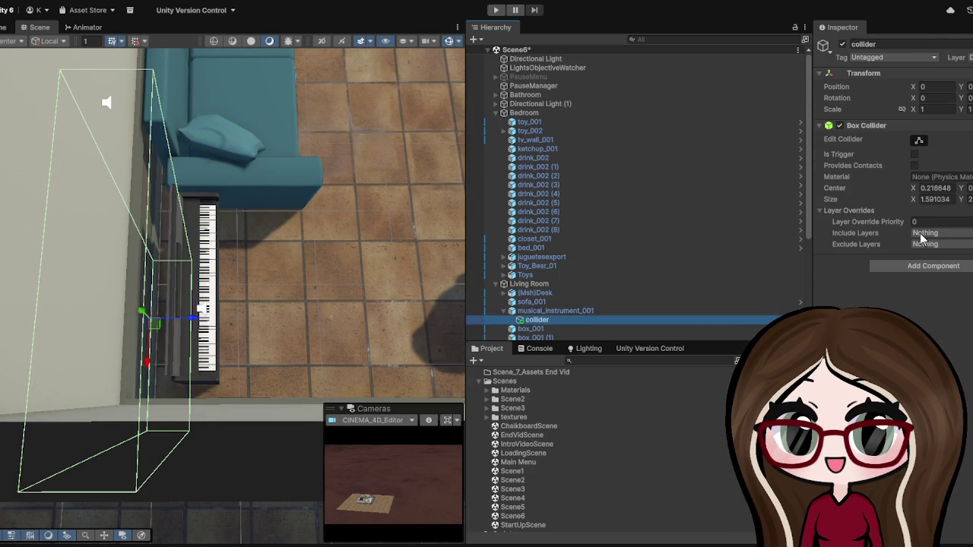
left_click(920, 140)
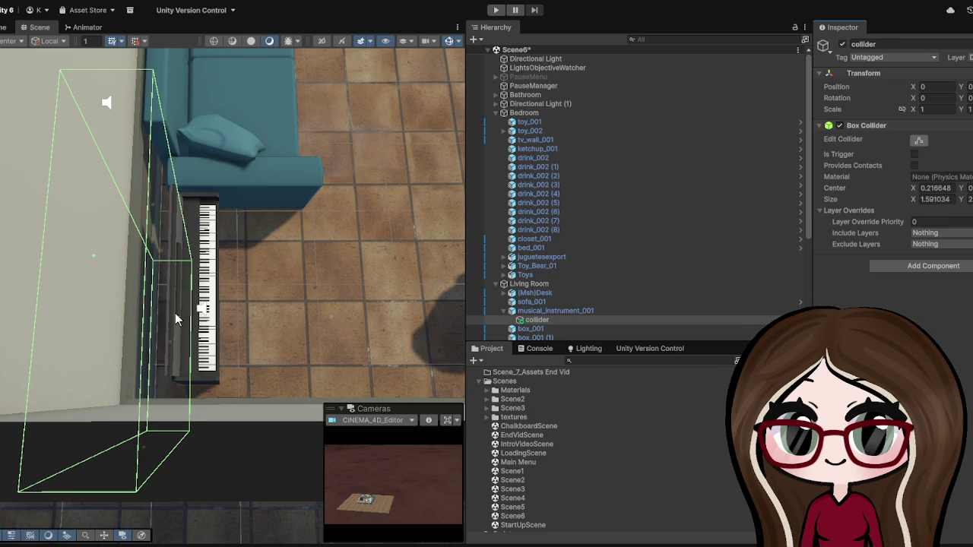
mouse_move(176, 320)
left_mouse_down()
mouse_move(209, 319)
mouse_move(219, 331)
left_mouse_up()
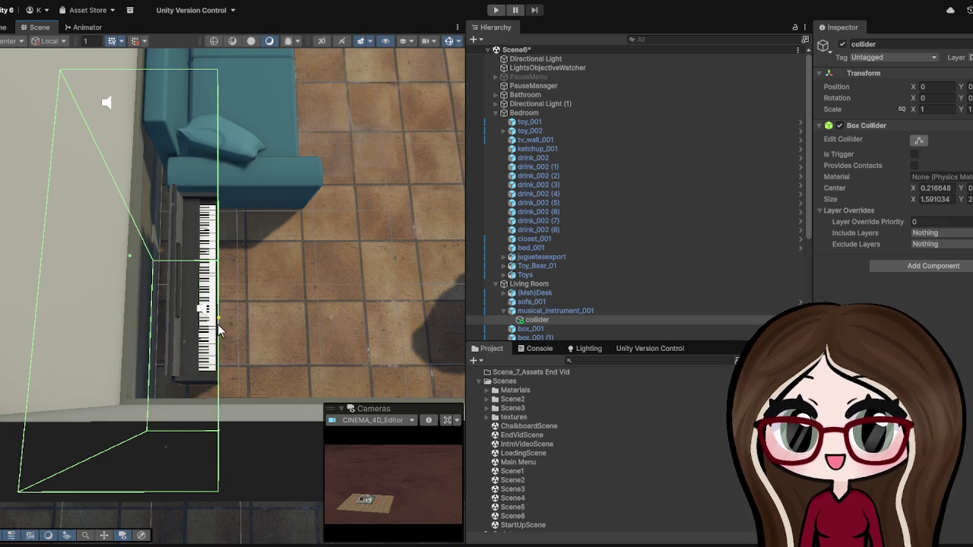
mouse_move(206, 298)
left_mouse_down()
mouse_move(190, 289)
mouse_move(216, 281)
left_mouse_up()
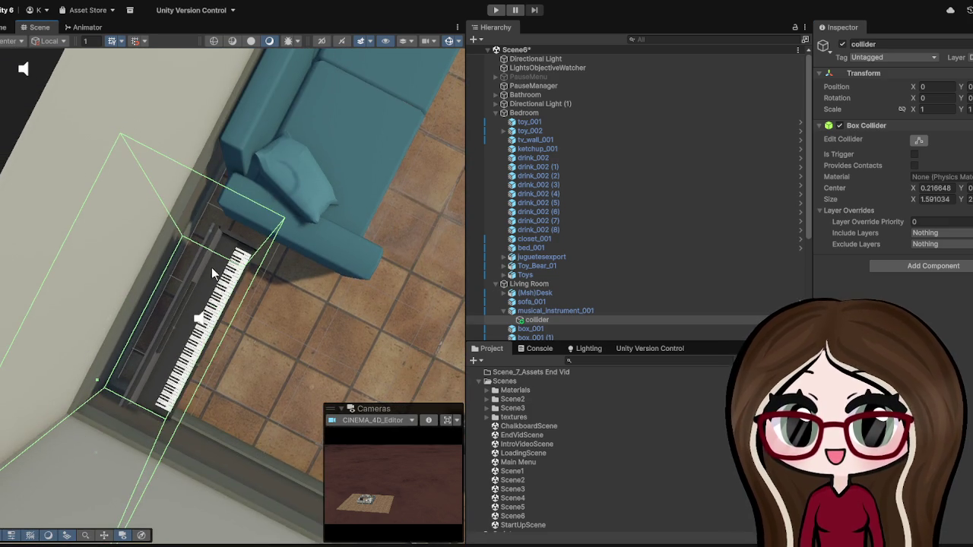
left_click_drag(206, 232, 226, 214)
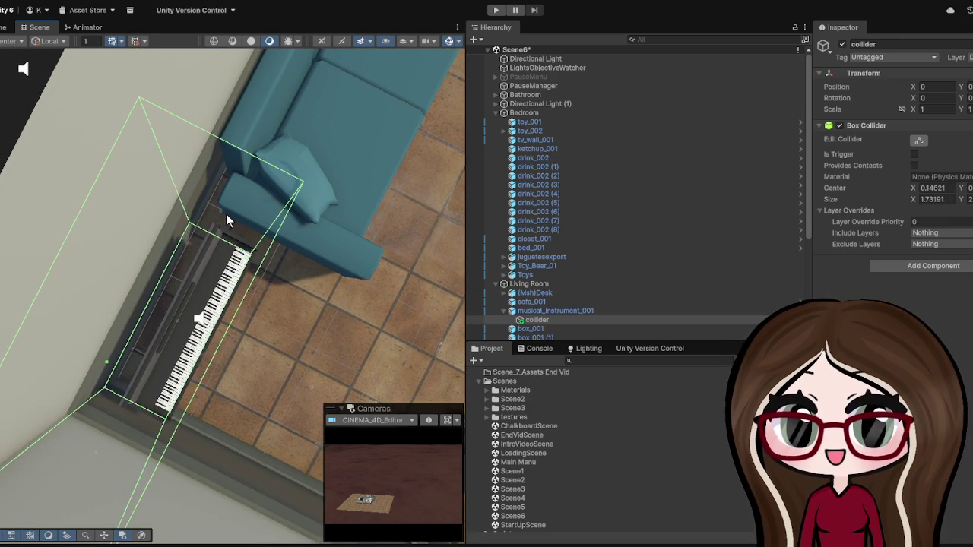
Step: Pull back, select the Floor and frame a wide view across the rooms
scroll(226, 213, "down", 5)
mouse_move(260, 311)
left_mouse_down()
mouse_move(193, 300)
mouse_move(216, 282)
left_mouse_up()
left_click(306, 408)
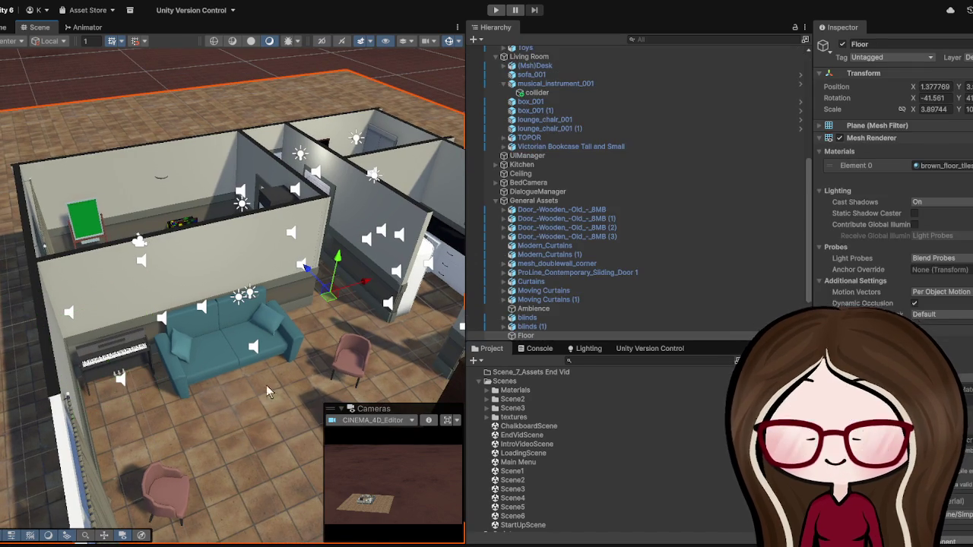
key("f")
left_click_drag(317, 377, 261, 373)
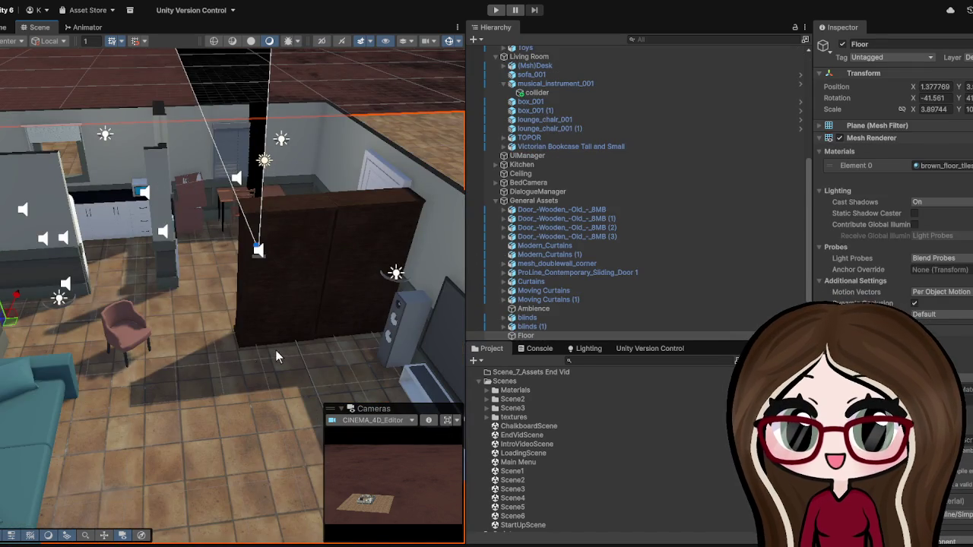
scroll(171, 393, "down", 5)
scroll(266, 418, "up", 5)
mouse_move(367, 446)
left_mouse_down()
mouse_move(285, 364)
mouse_move(228, 334)
left_mouse_up()
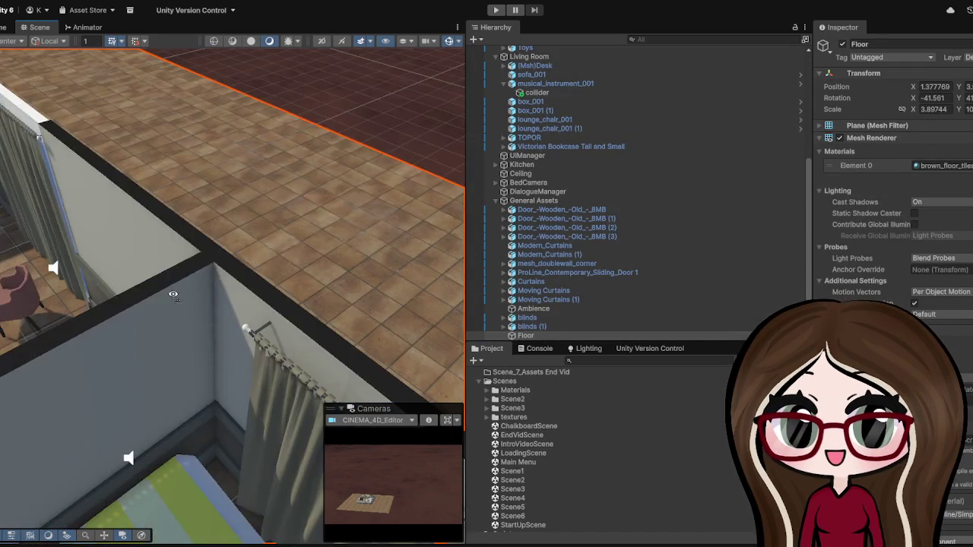
scroll(189, 309, "down", 8)
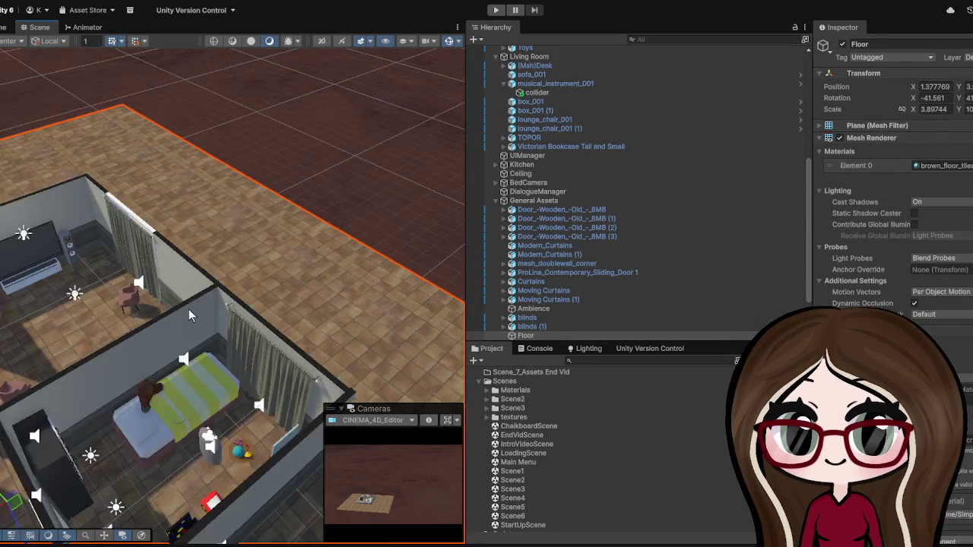
scroll(273, 323, "up", 5)
scroll(275, 321, "up", 5)
scroll(292, 289, "down", 5)
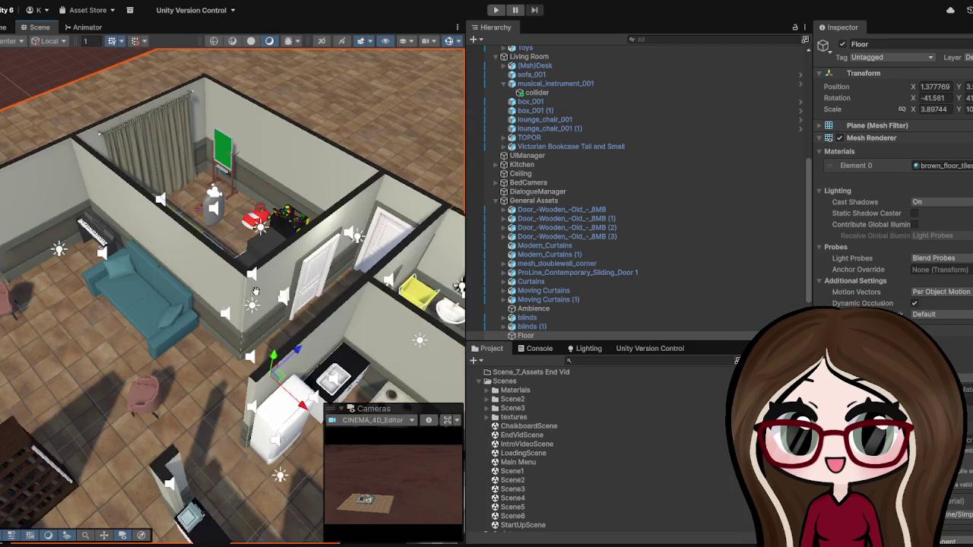
scroll(193, 270, "up", 5)
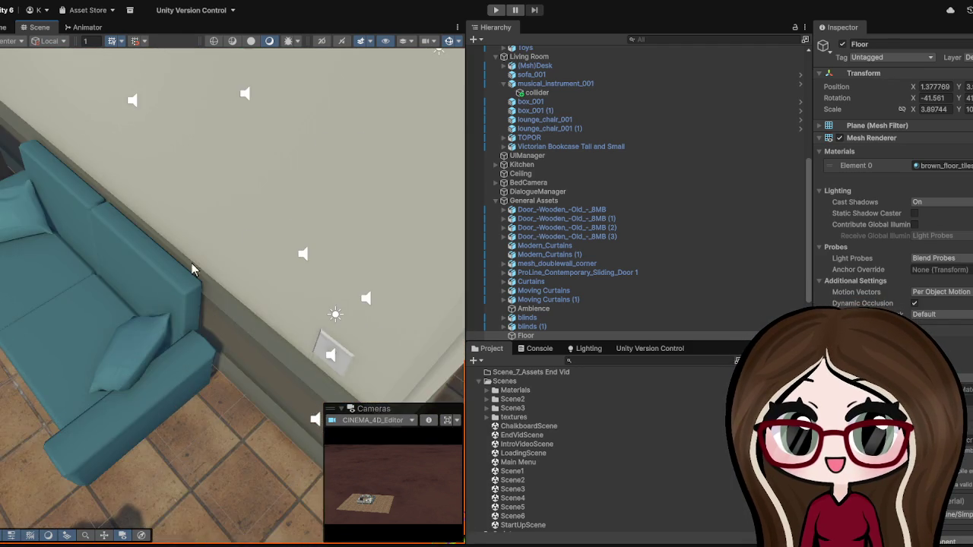
mouse_move(192, 270)
left_mouse_down()
mouse_move(282, 191)
mouse_move(223, 229)
left_mouse_up()
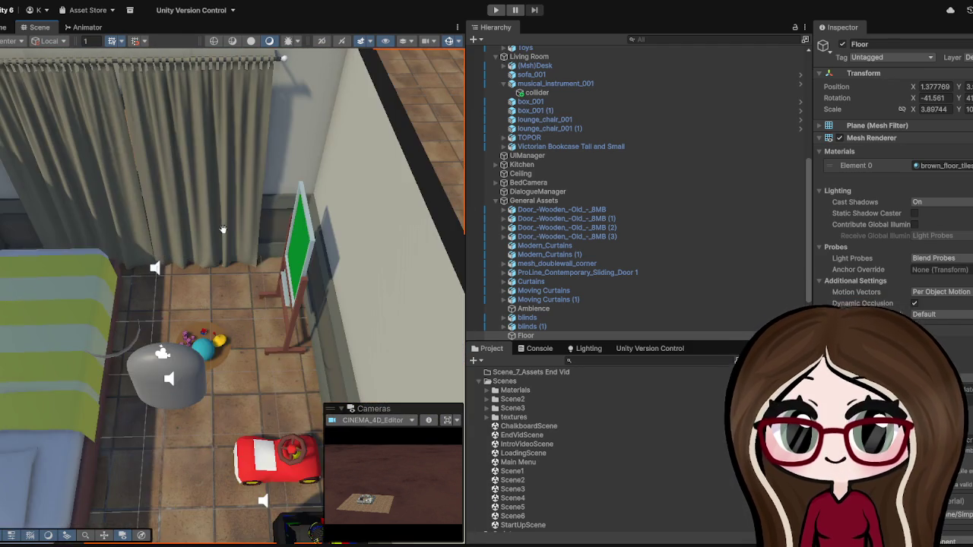
scroll(223, 228, "down", 5)
scroll(262, 267, "up", 4)
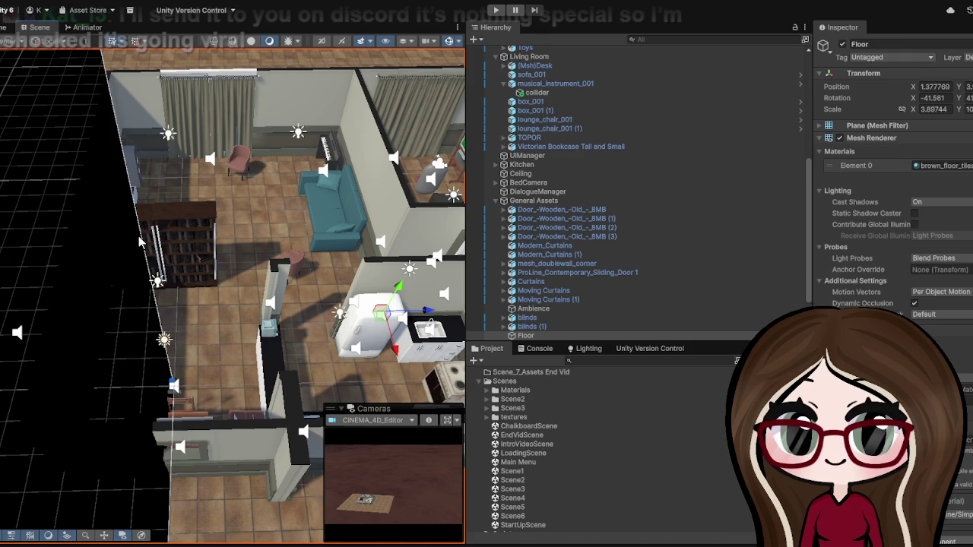
scroll(215, 212, "up", 5)
left_click_drag(215, 212, 402, 149)
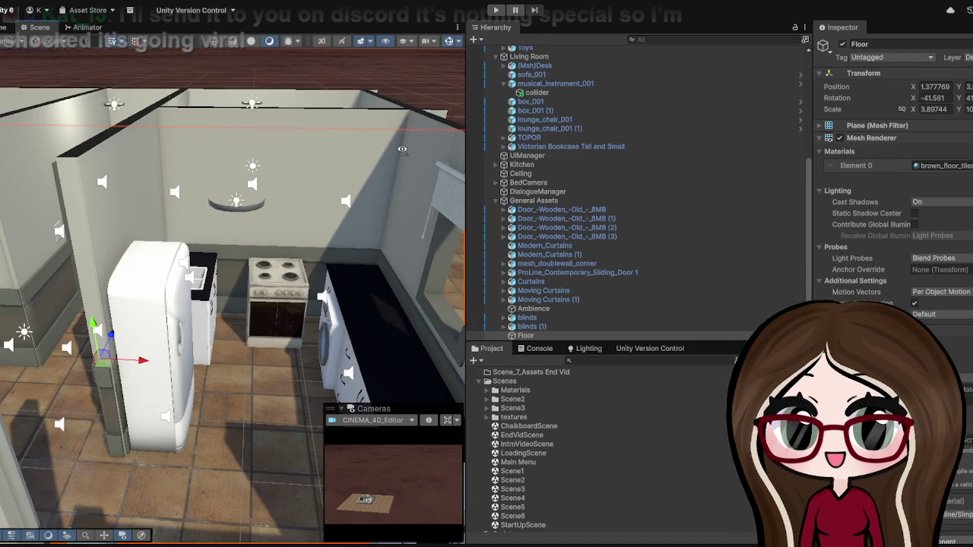
scroll(216, 205, "down", 5)
scroll(217, 254, "up", 4)
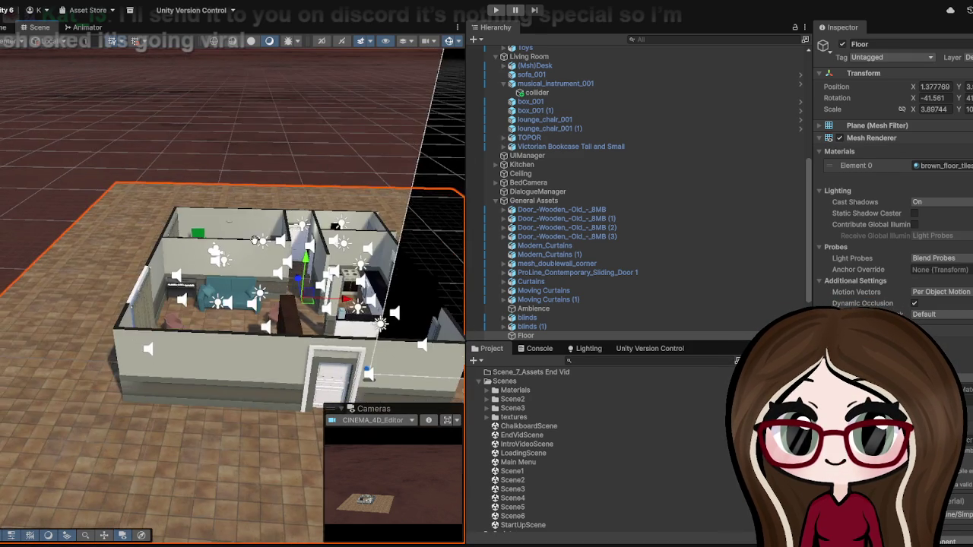
scroll(219, 260, "up", 5)
scroll(152, 273, "down", 4)
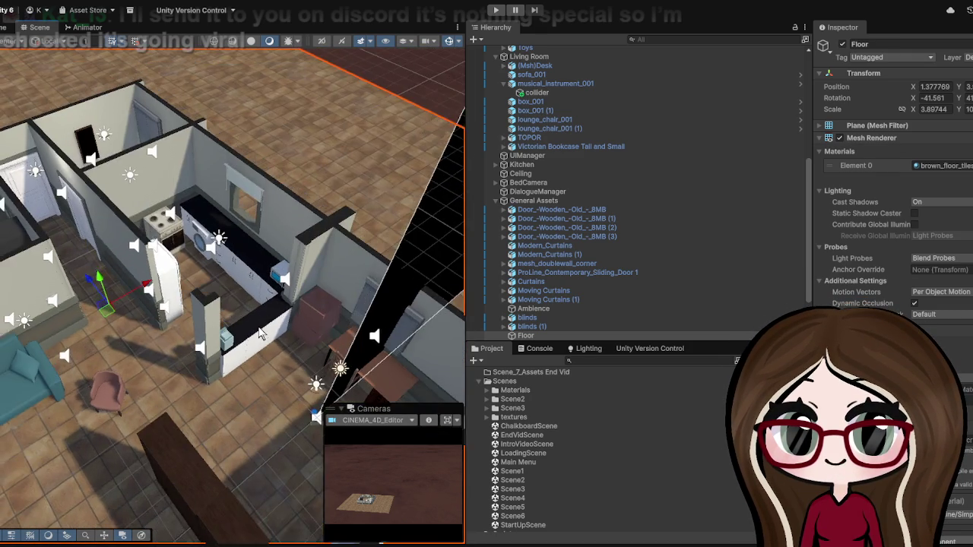
scroll(115, 281, "up", 4)
scroll(114, 275, "up", 2)
scroll(108, 266, "down", 4)
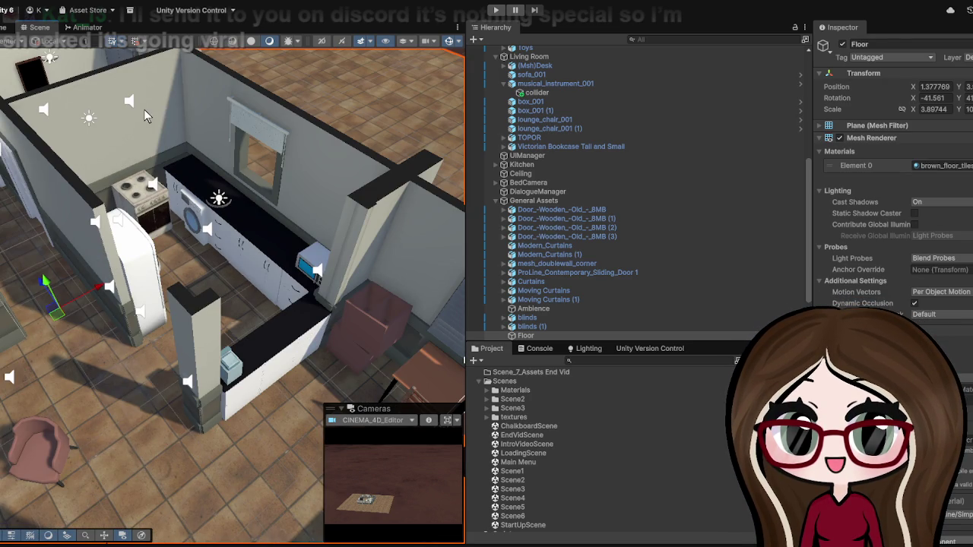
scroll(216, 124, "down", 5)
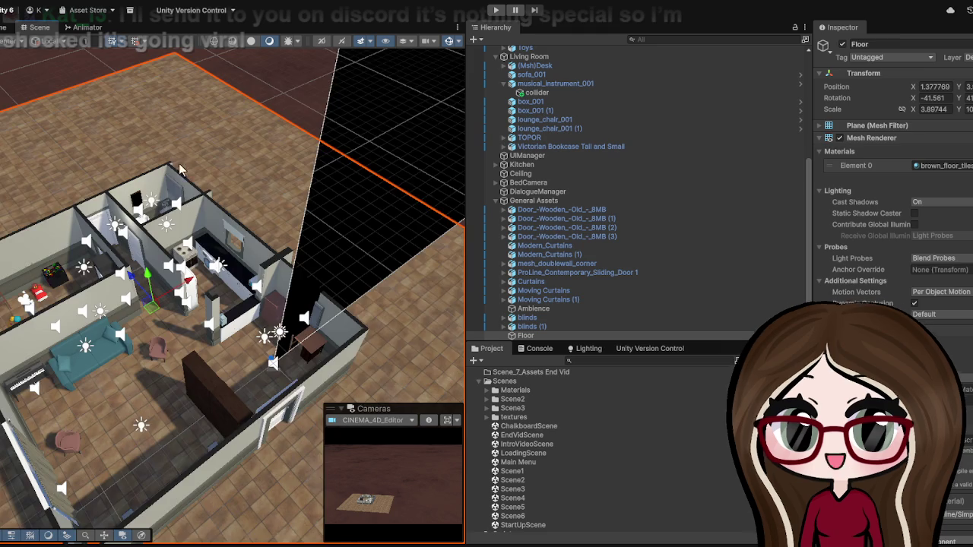
scroll(181, 169, "up", 3)
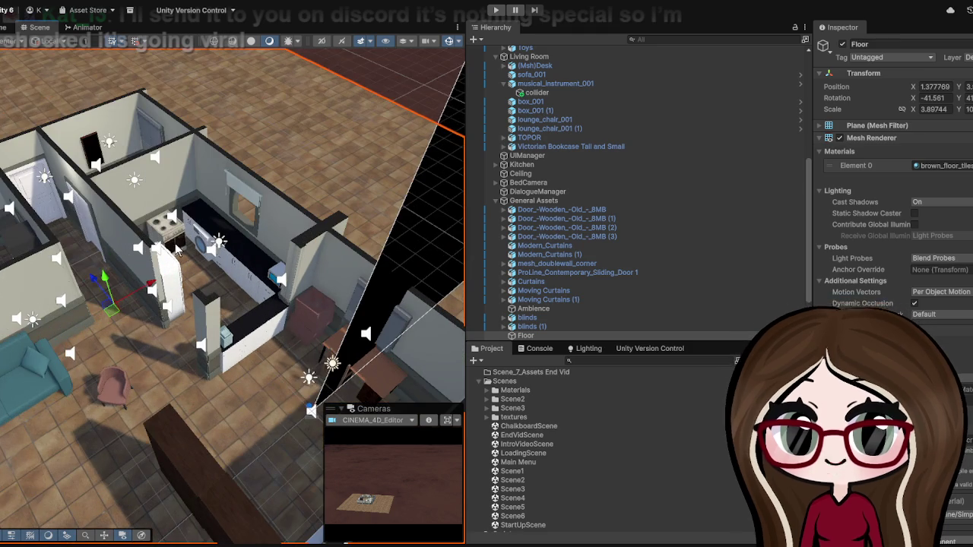
scroll(256, 222, "up", 5)
scroll(286, 171, "down", 5)
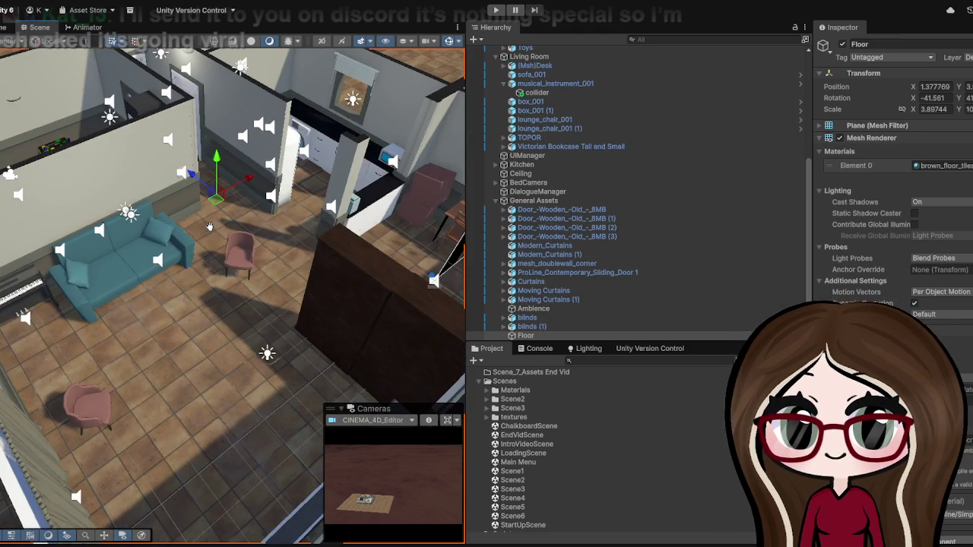
scroll(206, 250, "down", 5)
scroll(295, 289, "up", 3)
scroll(295, 289, "down", 3)
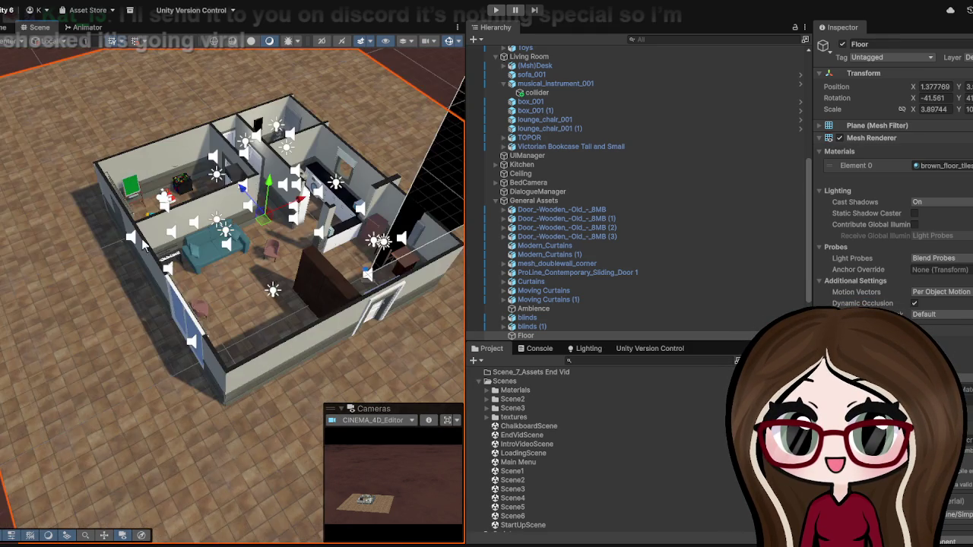
scroll(188, 231, "up", 1)
scroll(190, 231, "up", 5)
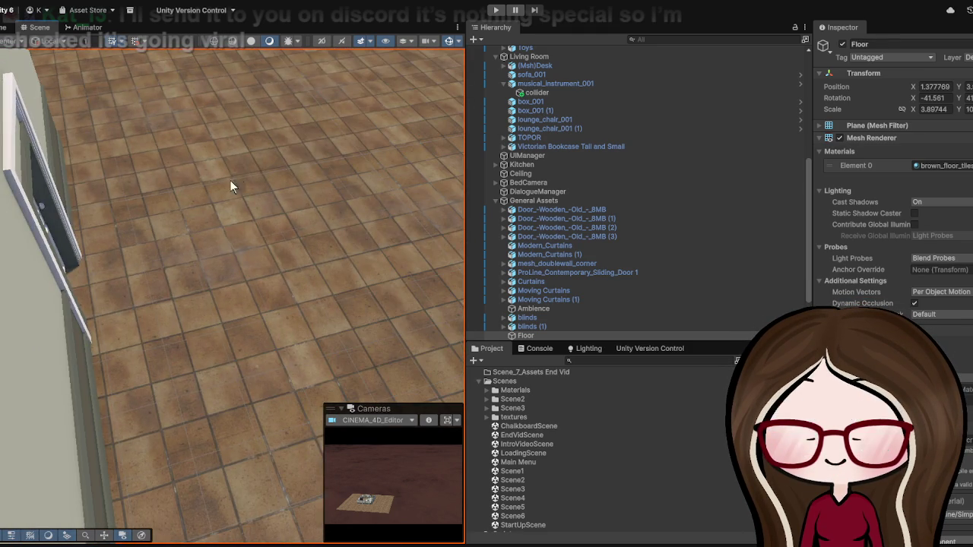
scroll(160, 261, "down", 6)
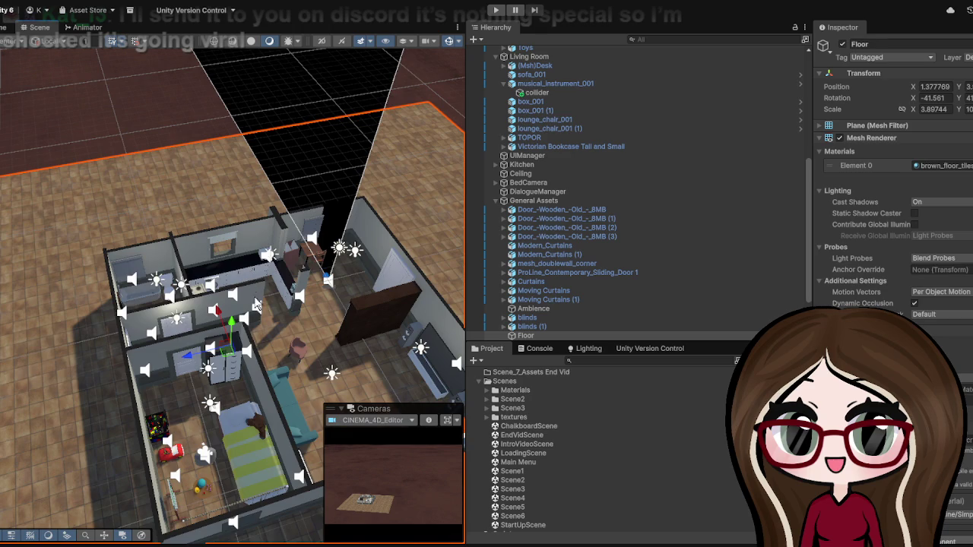
scroll(241, 288, "up", 6)
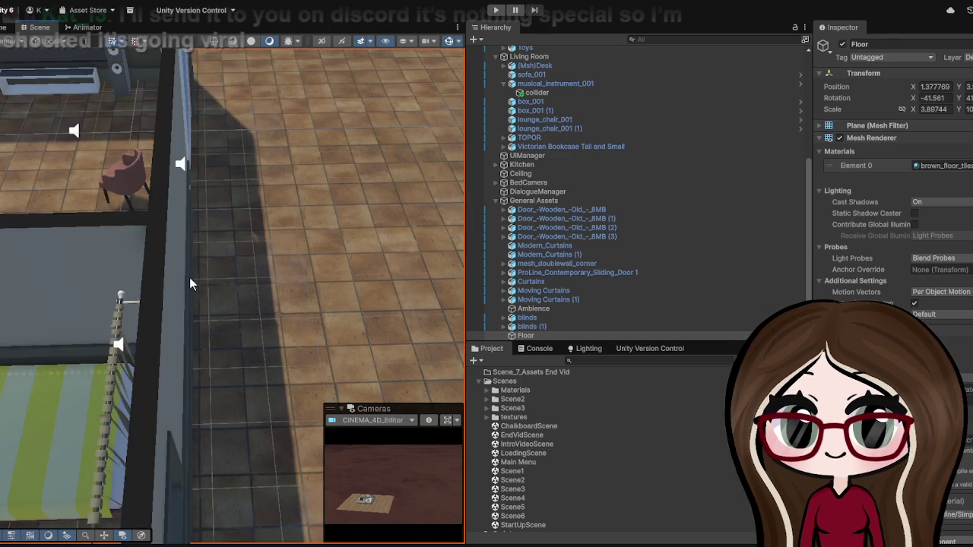
scroll(190, 283, "down", 6)
scroll(203, 270, "up", 7)
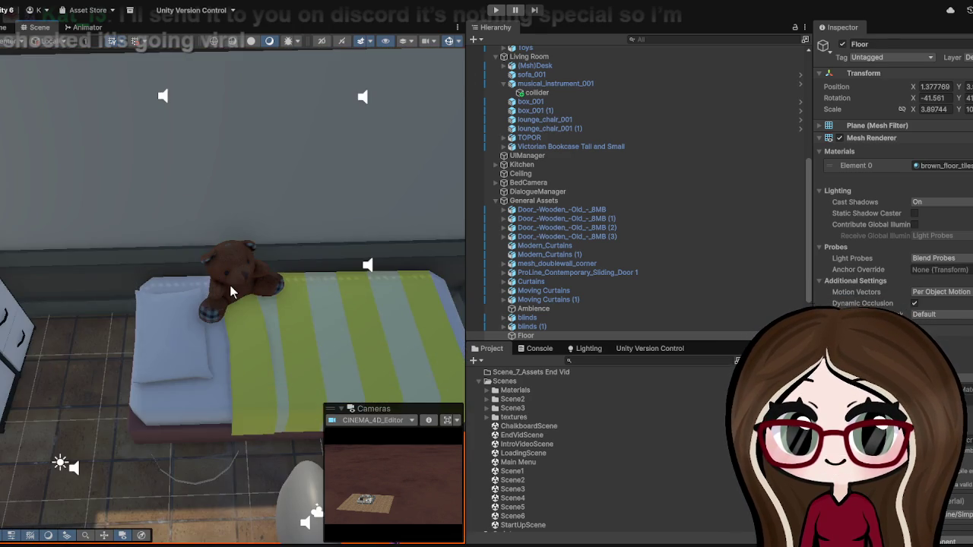
scroll(230, 287, "down", 5)
left_click(229, 314)
Step: Zoom around the furnished house, then pick the Scene5 asset in the Scenes folder
scroll(197, 299, "down", 4)
scroll(176, 283, "up", 8)
scroll(167, 260, "down", 4)
scroll(358, 254, "up", 4)
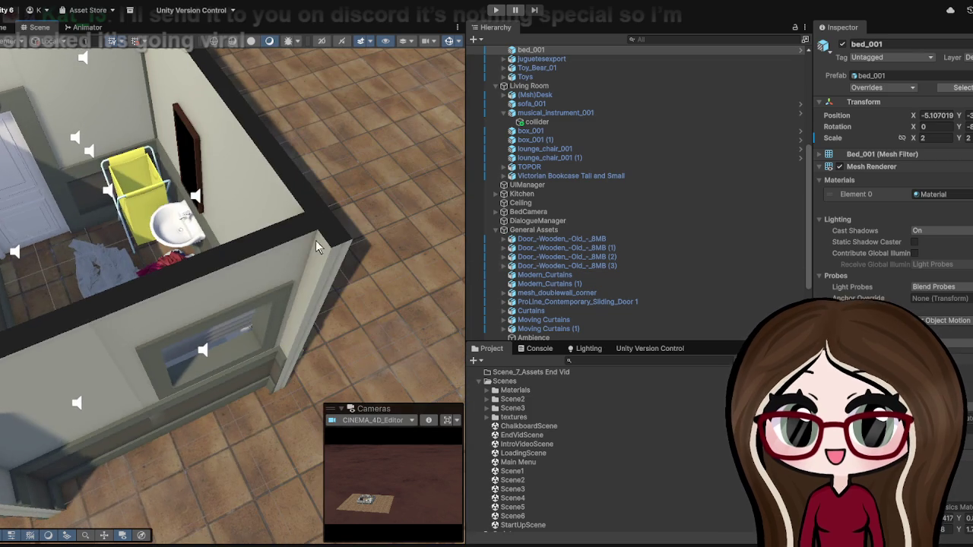
scroll(129, 195, "down", 4)
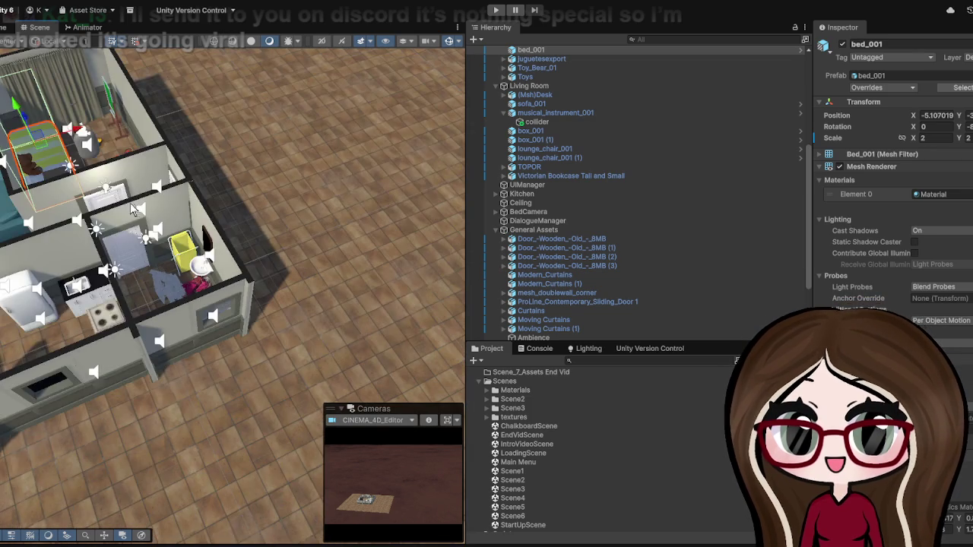
scroll(225, 196, "up", 6)
scroll(225, 196, "up", 5)
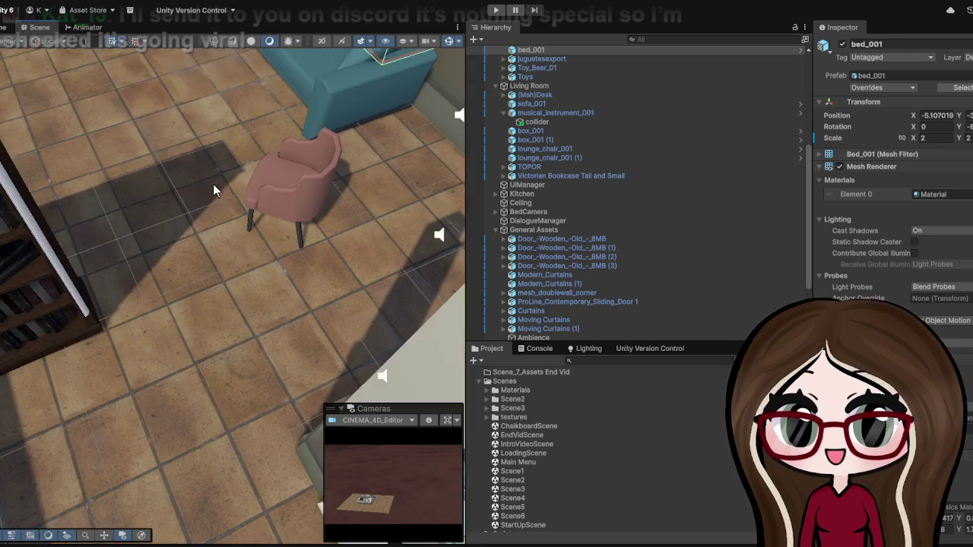
scroll(212, 184, "down", 4)
scroll(319, 123, "down", 3)
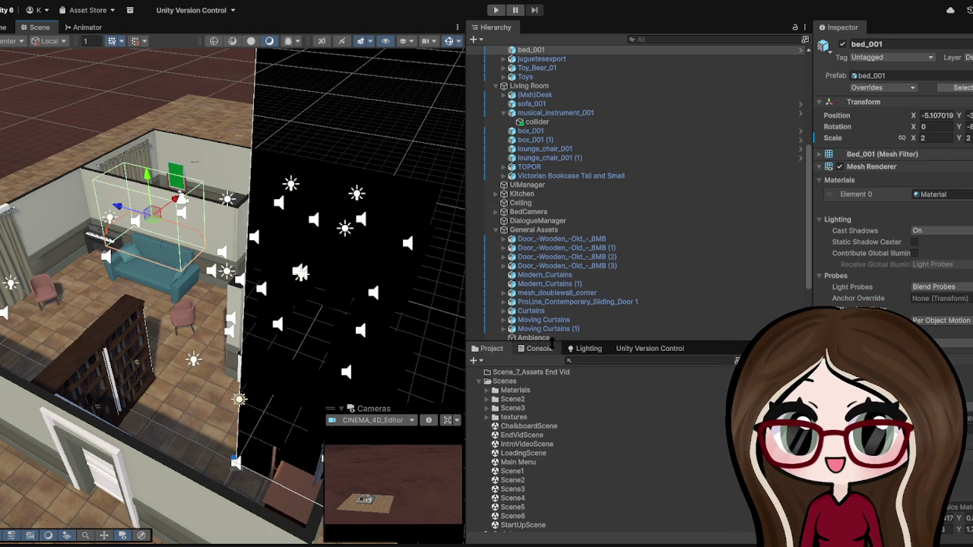
left_click(525, 507)
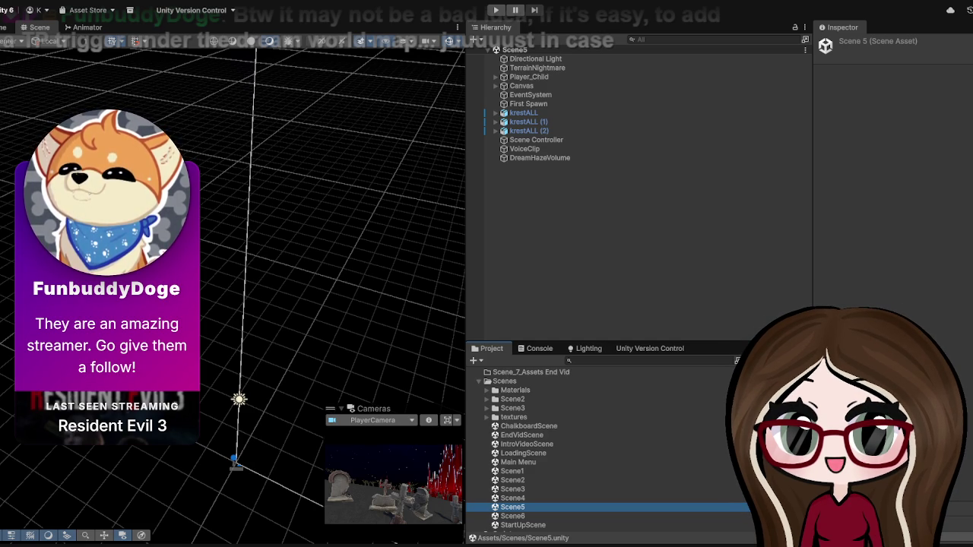
Step: Orbit up to the starry horizon, widen the Hierarchy, and frame Player_Child
left_click_drag(380, 312, 496, 318)
mouse_move(473, 287)
left_mouse_down()
mouse_move(336, 272)
mouse_move(560, 293)
mouse_move(436, 241)
mouse_move(467, 233)
left_mouse_up()
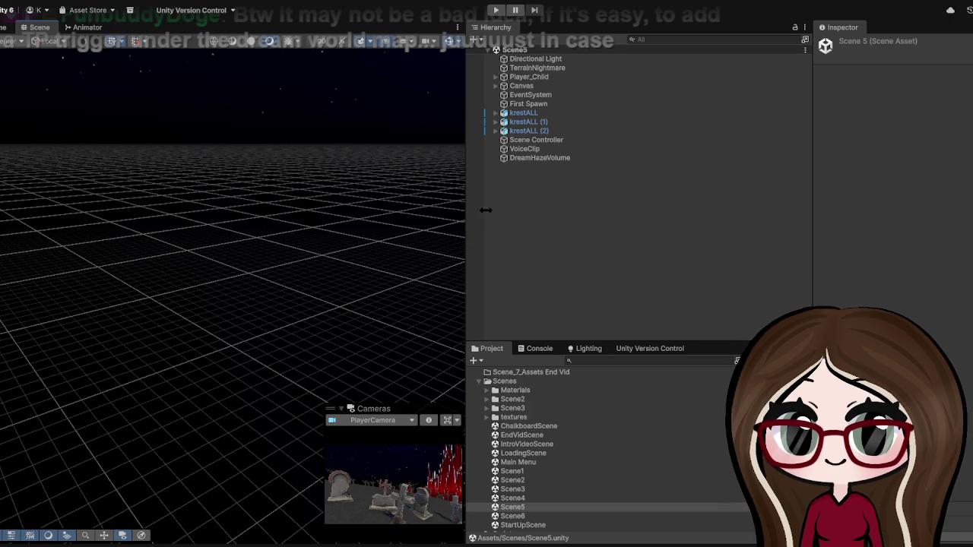
left_click_drag(466, 219, 260, 198)
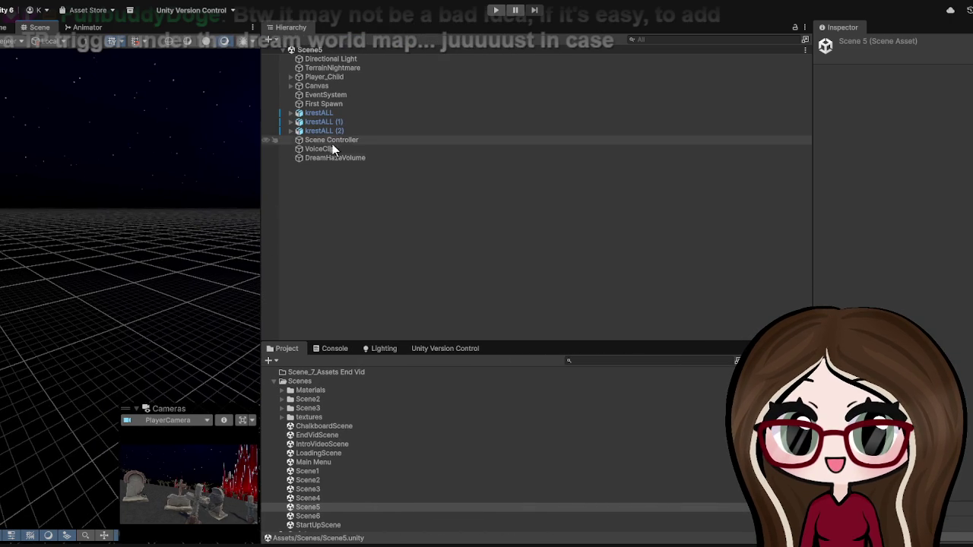
left_click(323, 77)
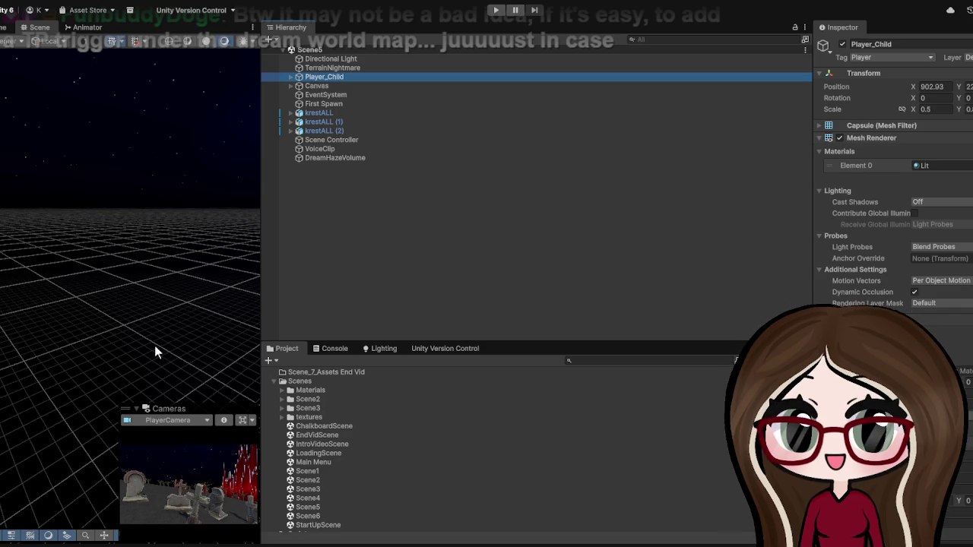
key("f")
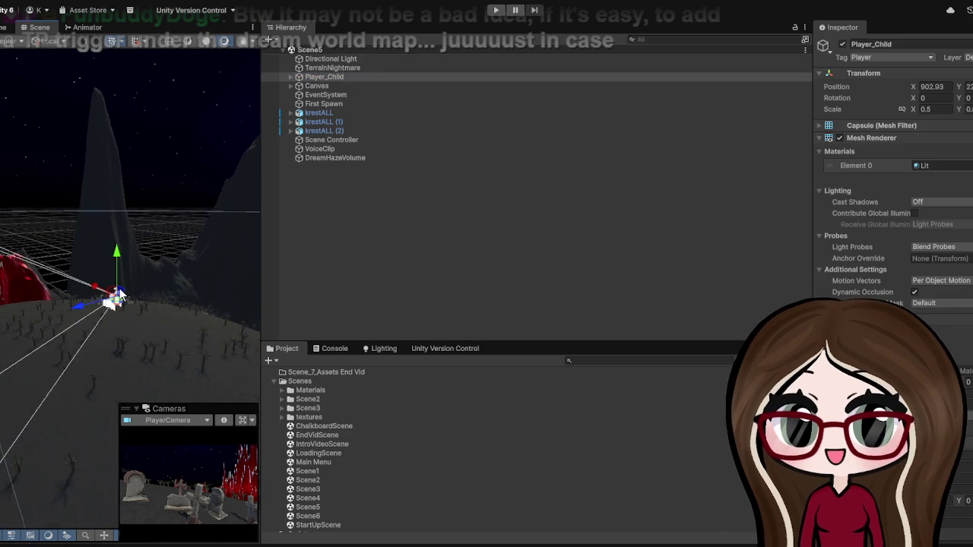
Step: Tilt down to the graves around the player, then select VoiceClip and widen the Inspector
mouse_move(189, 238)
left_mouse_down()
mouse_move(228, 168)
mouse_move(102, 396)
mouse_move(109, 312)
mouse_move(95, 332)
left_mouse_up()
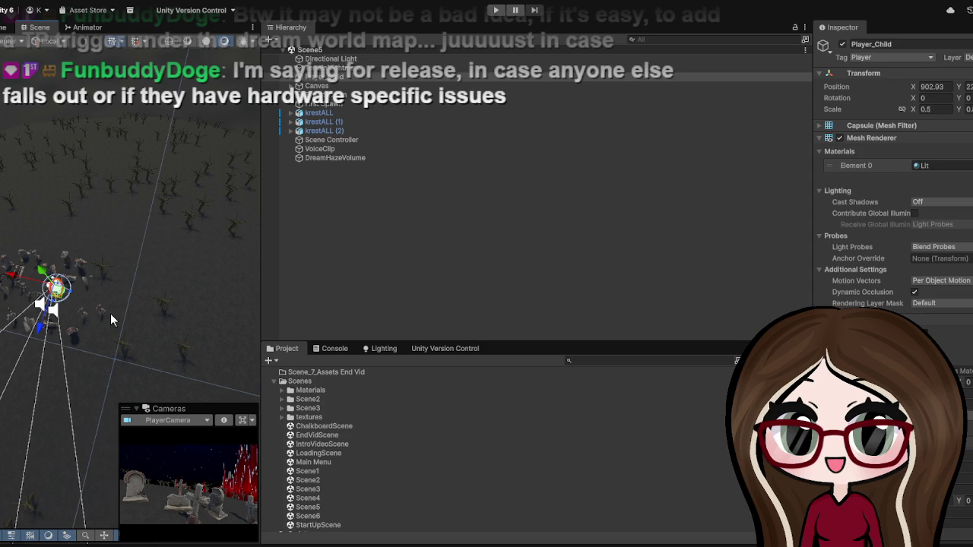
left_click_drag(88, 334, 138, 296)
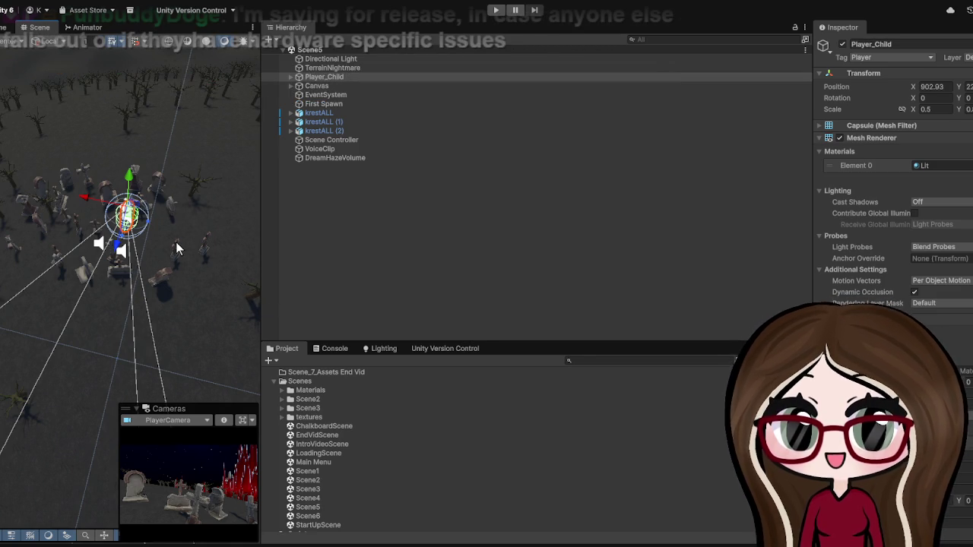
scroll(176, 242, "up", 3)
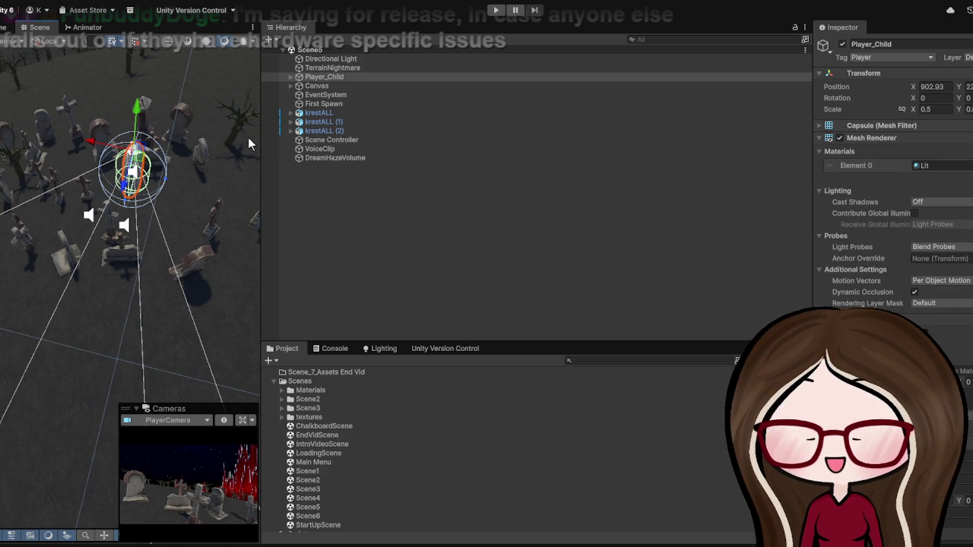
left_click(333, 148)
left_click_drag(812, 132, 684, 156)
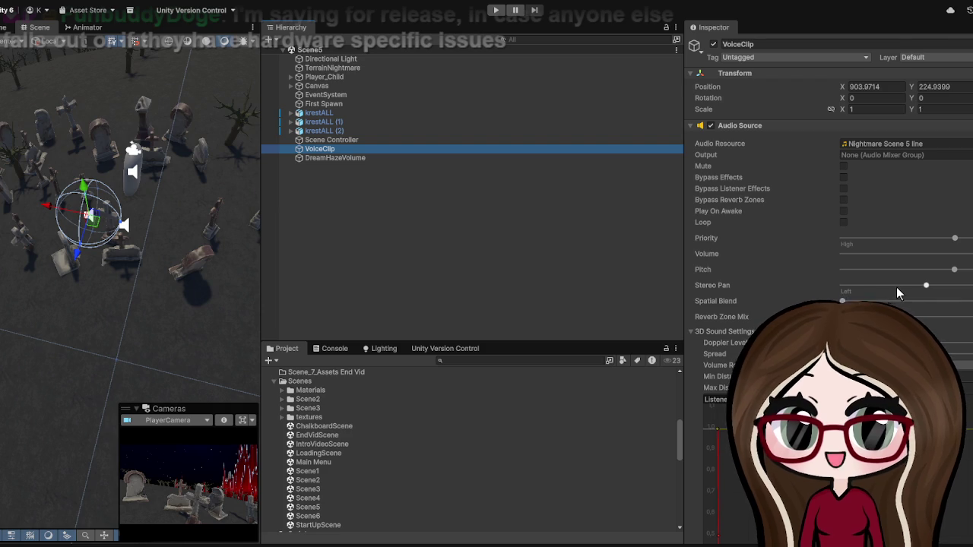
Step: Inspect DreamHazeVolume, then VoiceClip's Priority, then select the Scene Controller
scroll(896, 286, "down", 5)
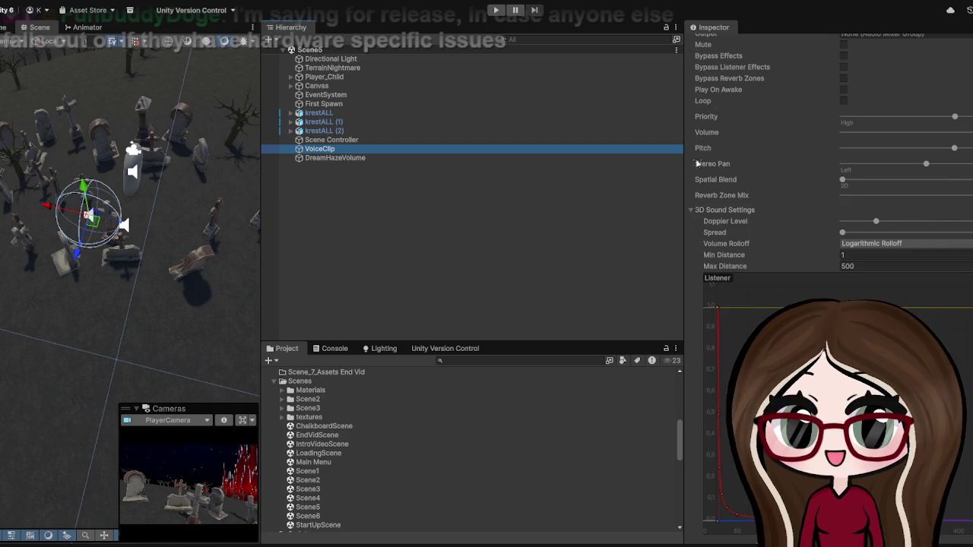
left_click(338, 156)
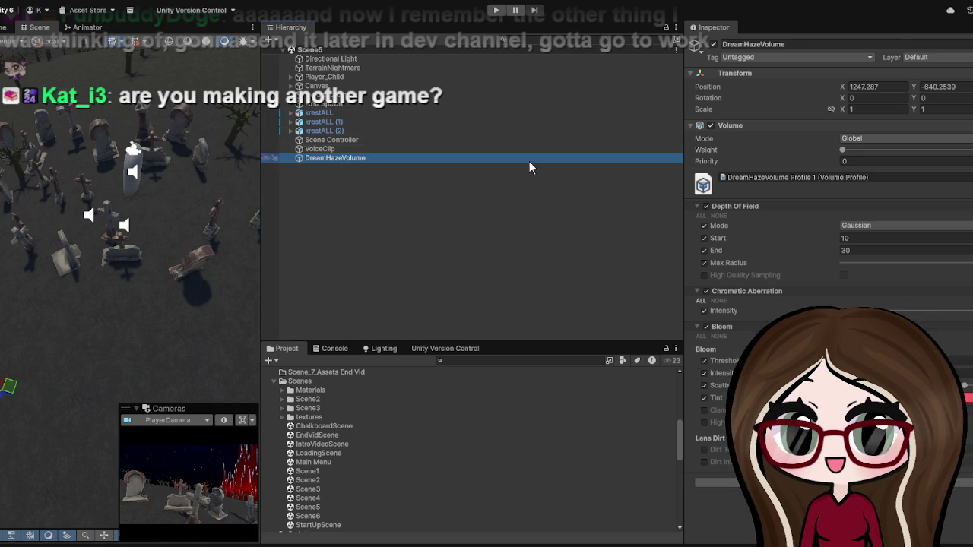
left_click(388, 149)
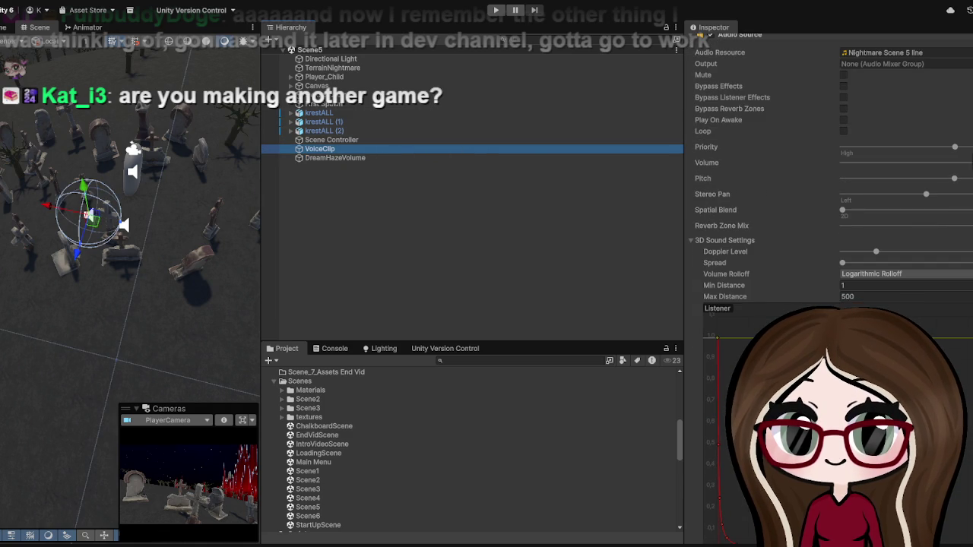
left_click(958, 152)
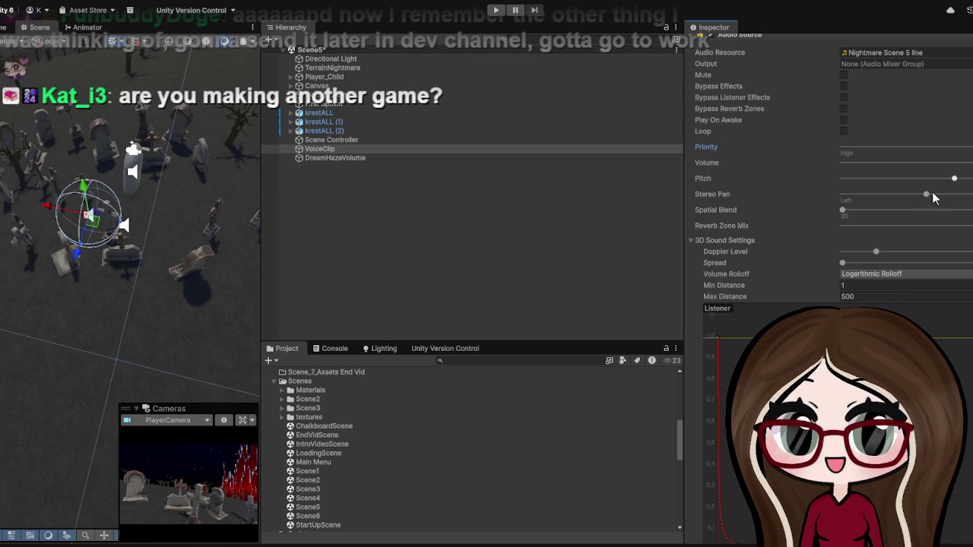
scroll(921, 196, "down", 2)
left_click(356, 139)
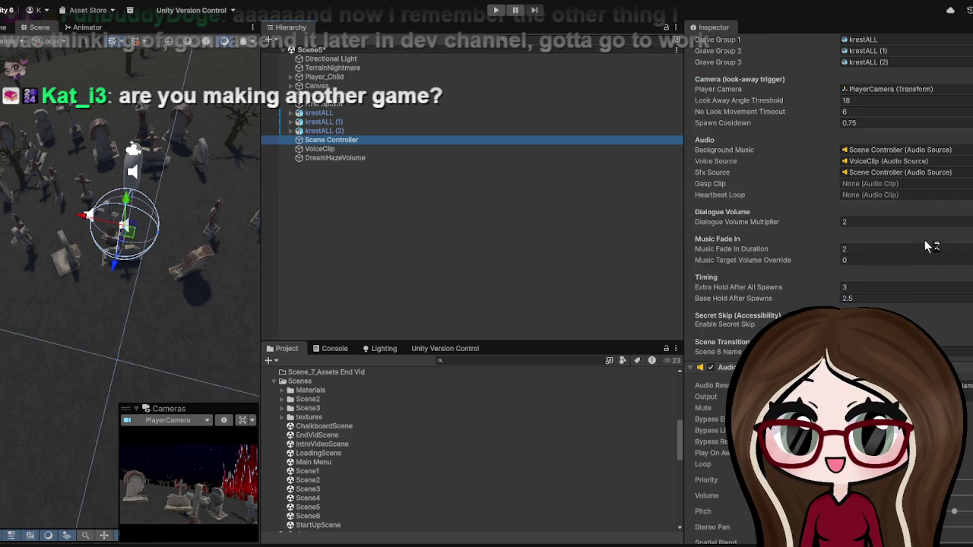
Step: Check the Volume, Priority and Dialogue Volume fields, then enter Play mode to test Scene5
left_click(912, 496)
left_click(912, 480)
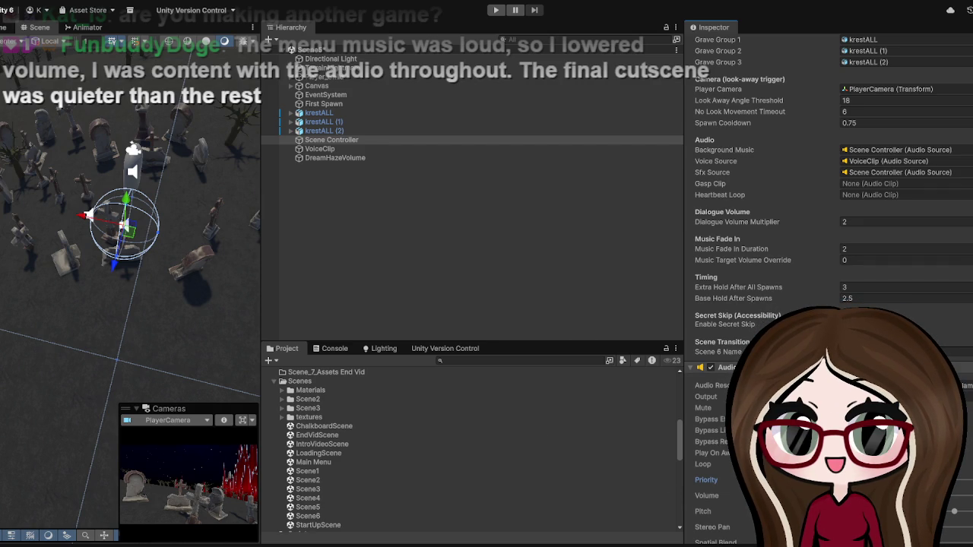
scroll(828, 289, "up", 5)
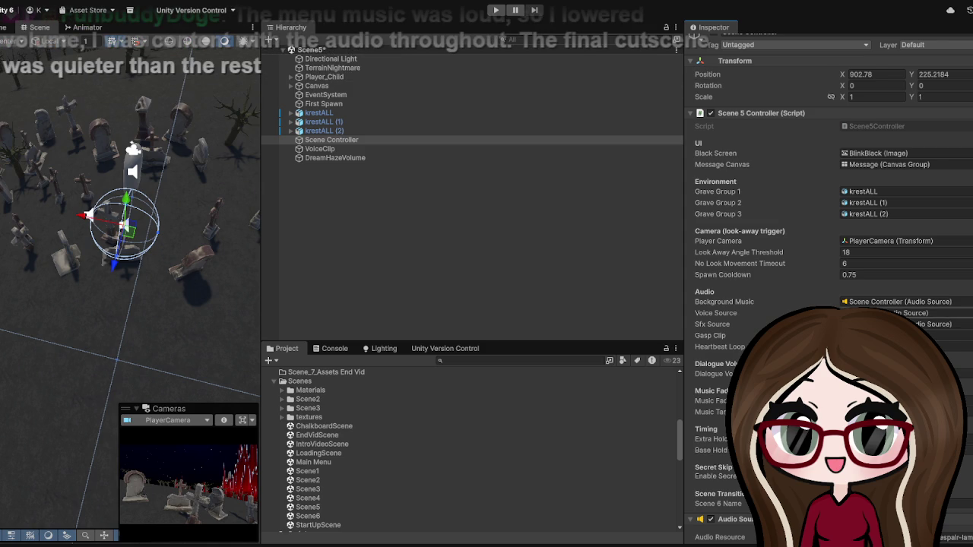
scroll(829, 289, "down", 1)
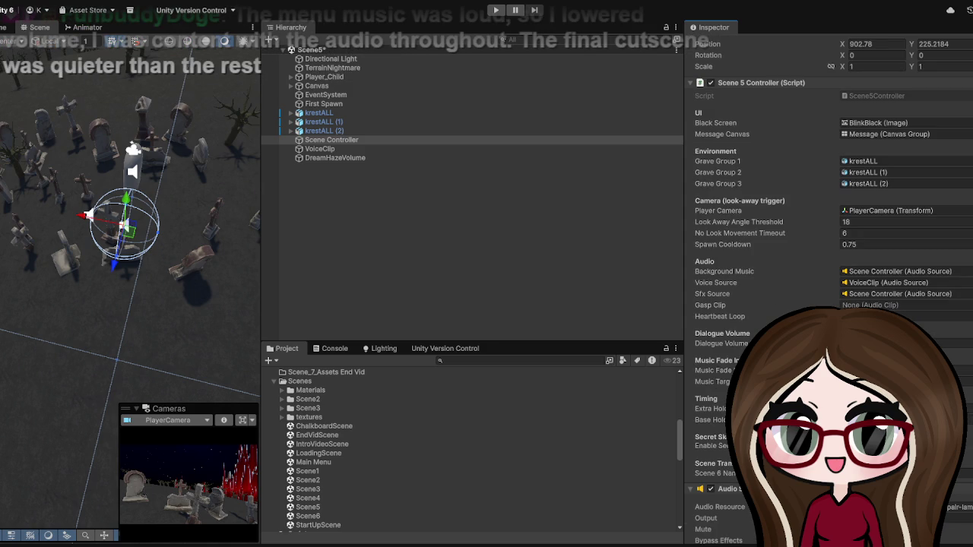
left_click(874, 344)
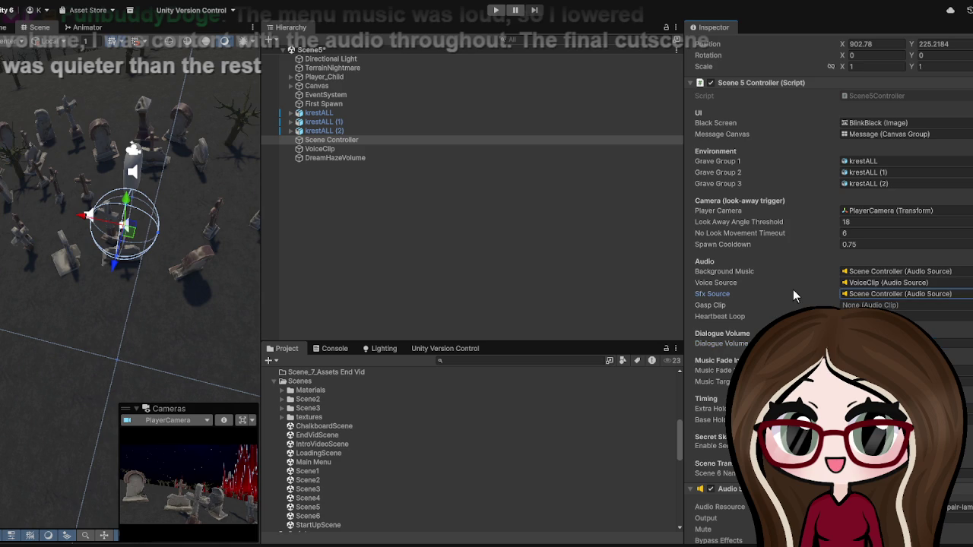
left_click(494, 10)
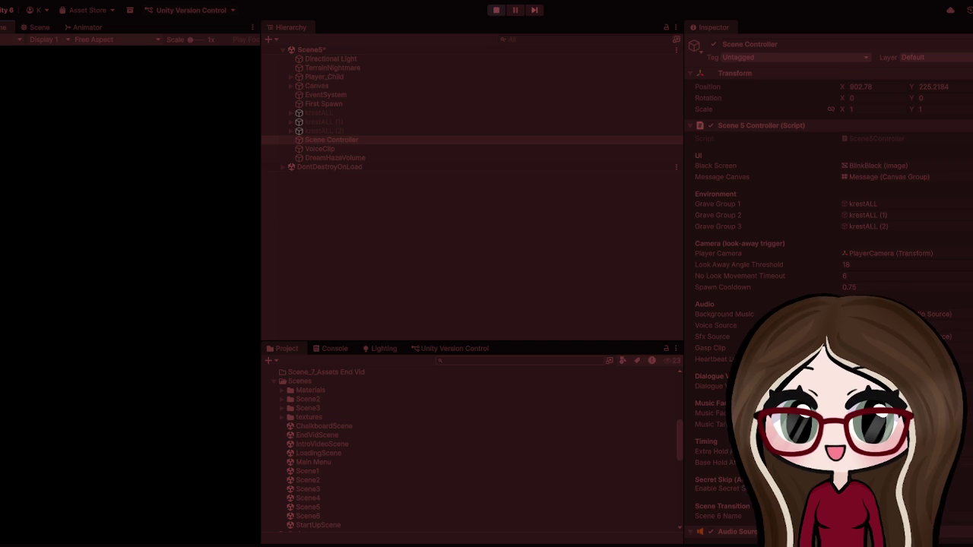
Step: Press Play again to stop the Scene5 test run
left_click(491, 12)
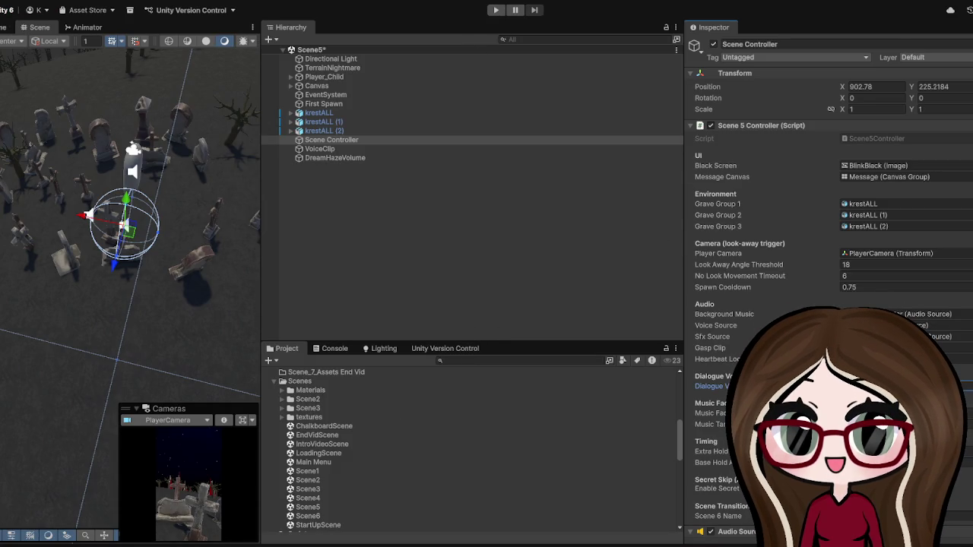
Step: Inspect the Gasp Clip slot's assigned audio clip
left_click(905, 348)
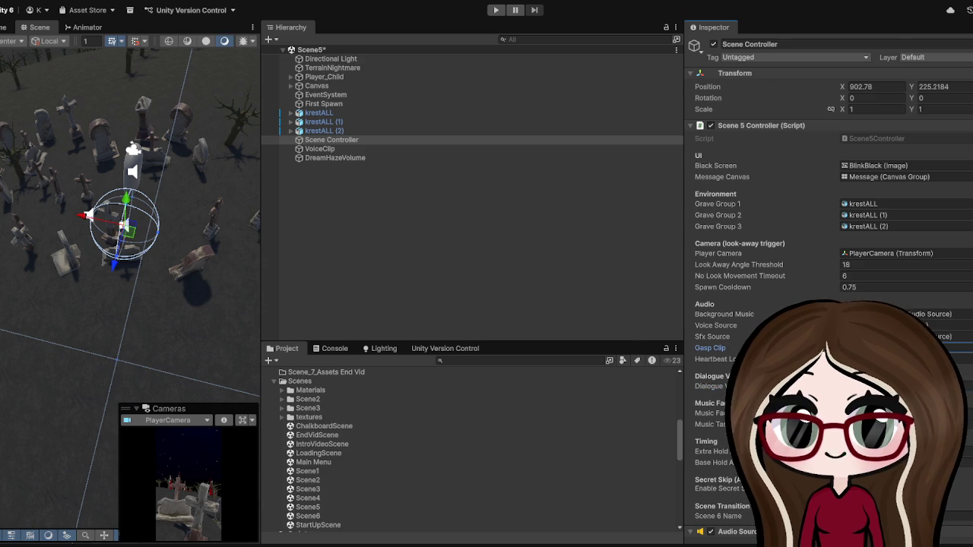
scroll(828, 289, "down", 2)
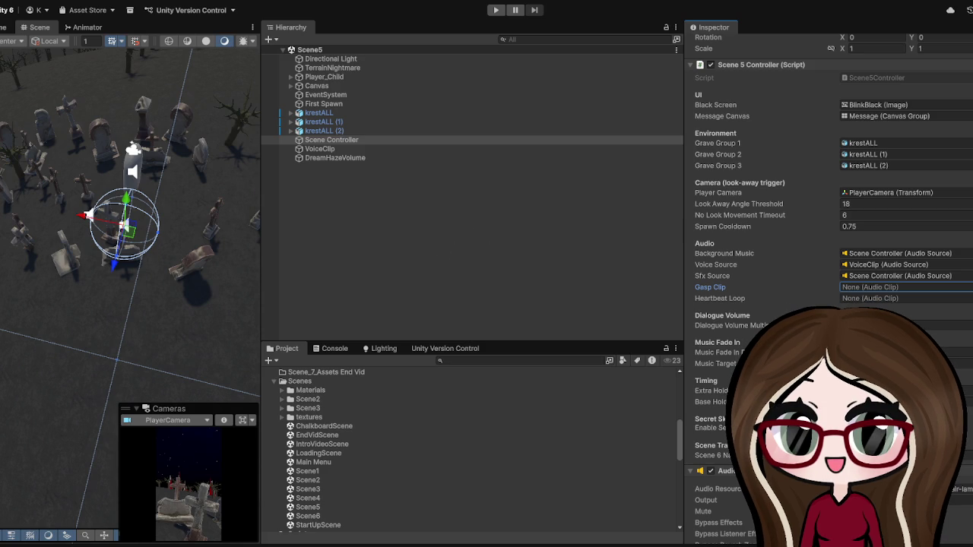
scroll(465, 410, "up", 10)
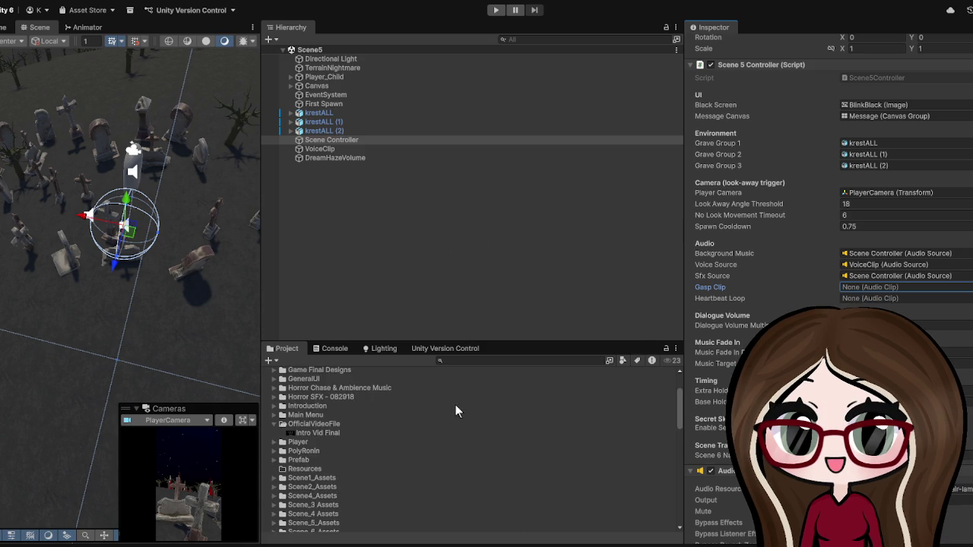
Step: Enlarge the Project files area to list the Scenes assets, then start a Scene5 test run
left_click_drag(420, 323, 462, 178)
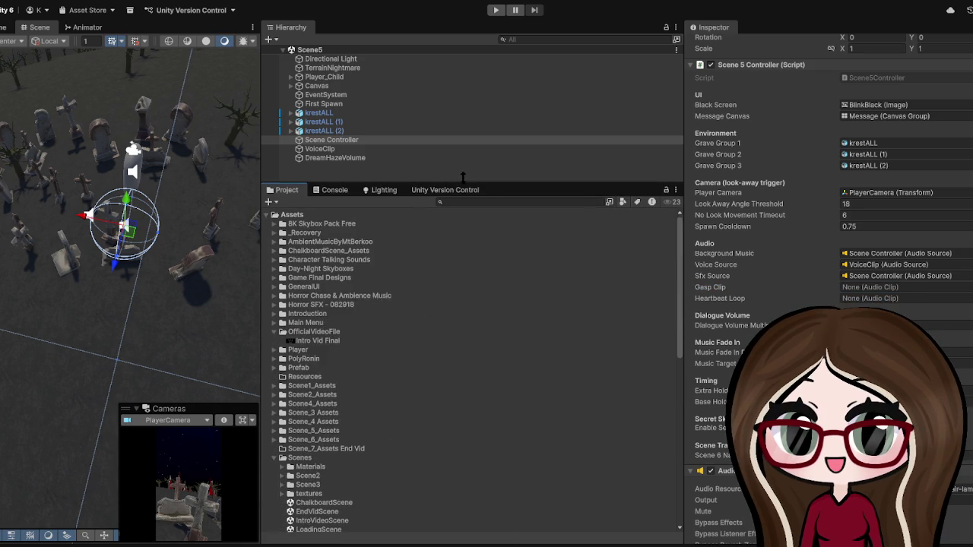
scroll(368, 412, "down", 3)
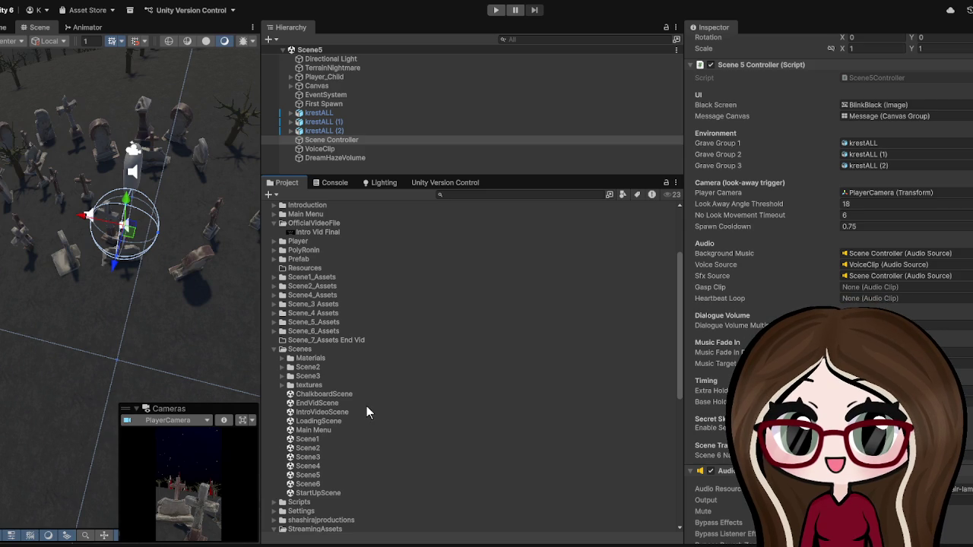
left_click(495, 10)
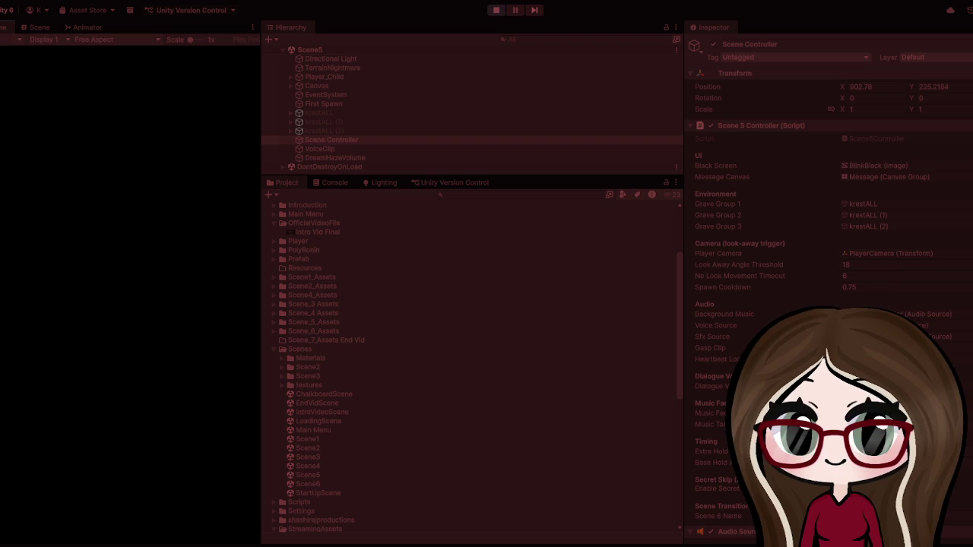
Step: Exit play mode and widen the Scene view and Hierarchy/Project panels
left_click(495, 10)
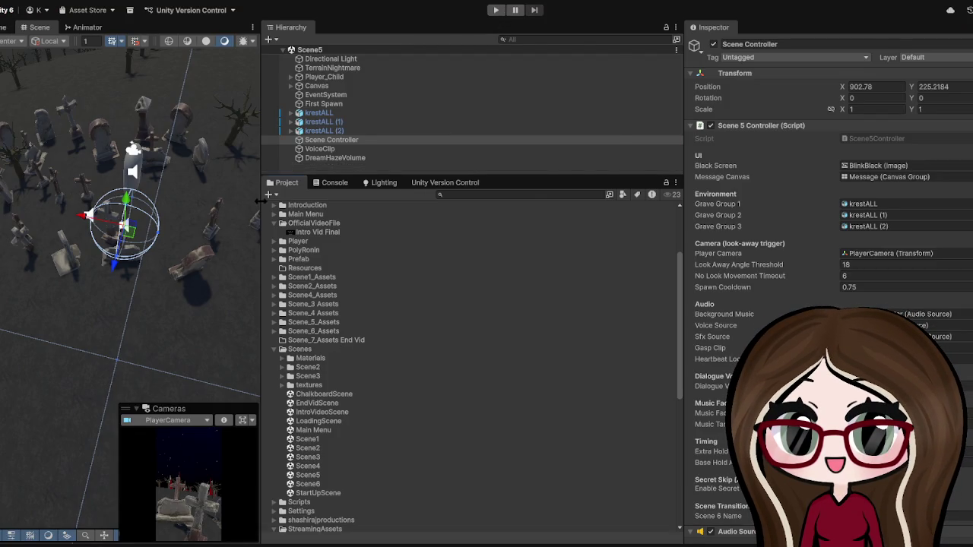
left_click_drag(261, 193, 524, 193)
left_click_drag(684, 212, 769, 208)
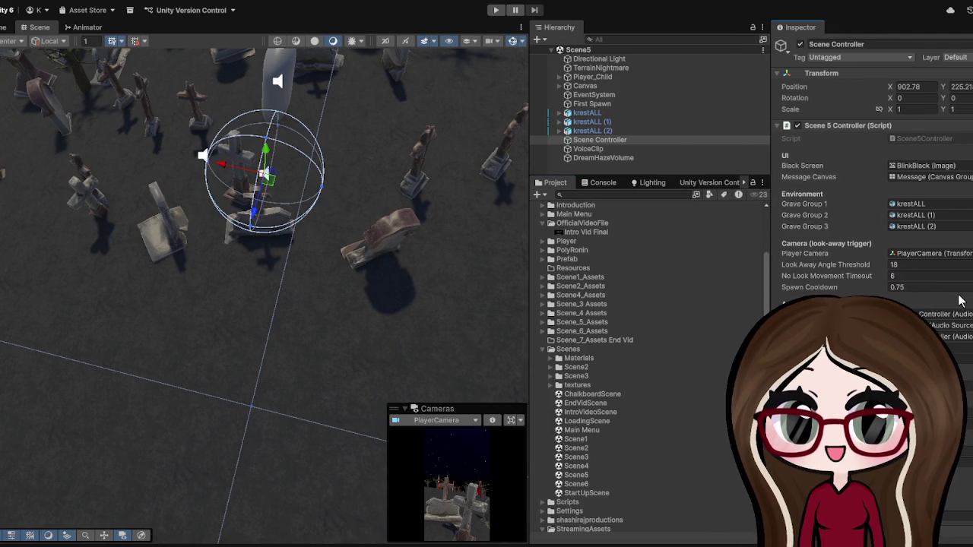
scroll(960, 301, "down", 3)
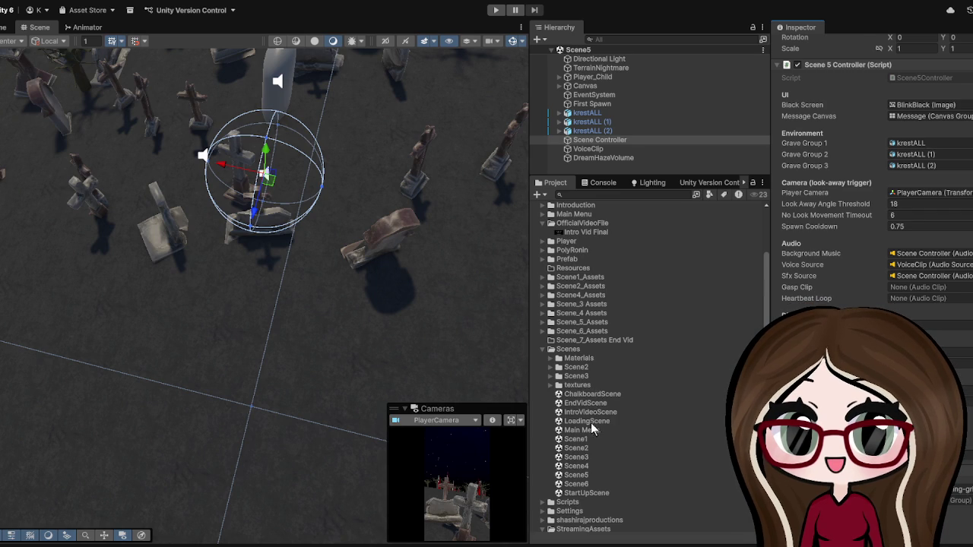
Step: Open IntroVideoScene and add a text object named 'E to Skip' under its Canvas
left_click(602, 410)
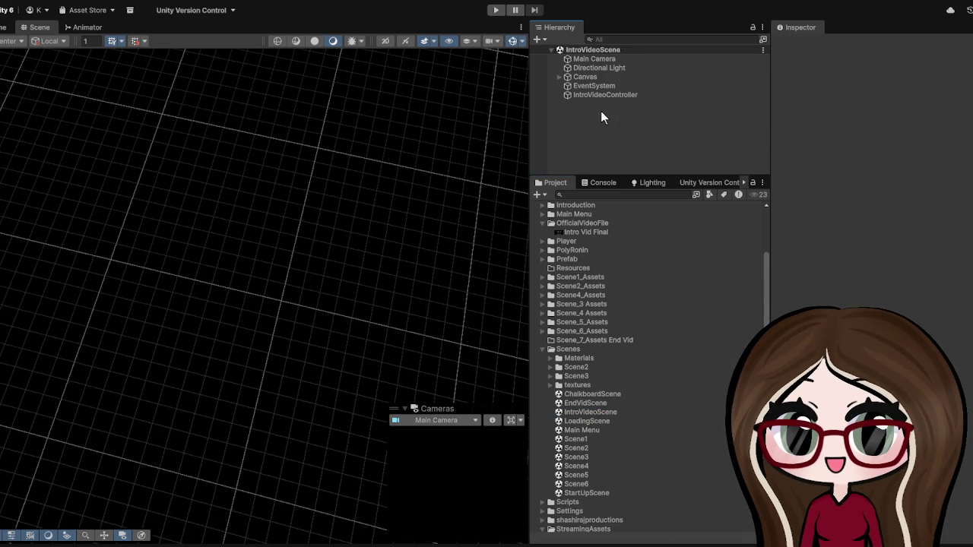
left_click(593, 78)
left_click(559, 78)
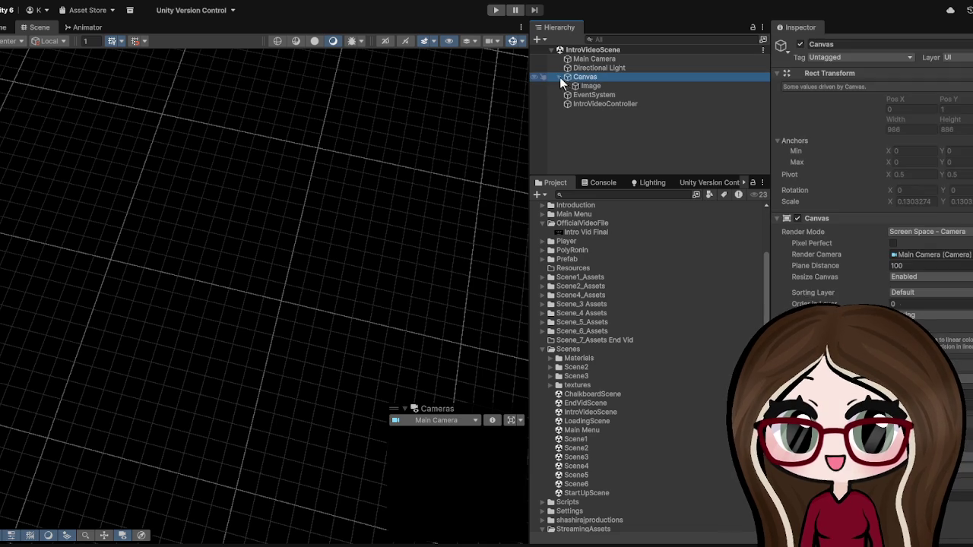
left_click(586, 86)
left_click(586, 77)
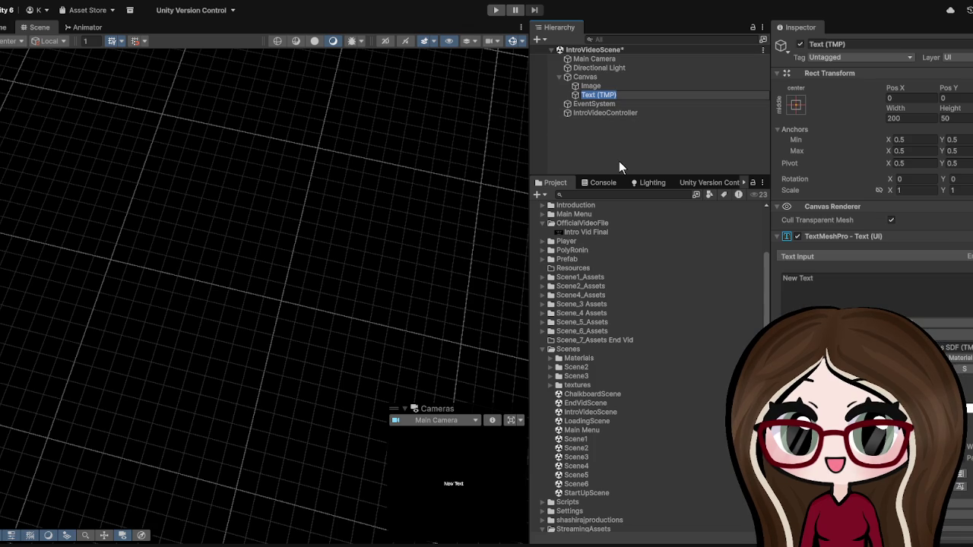
type("E to Sk")
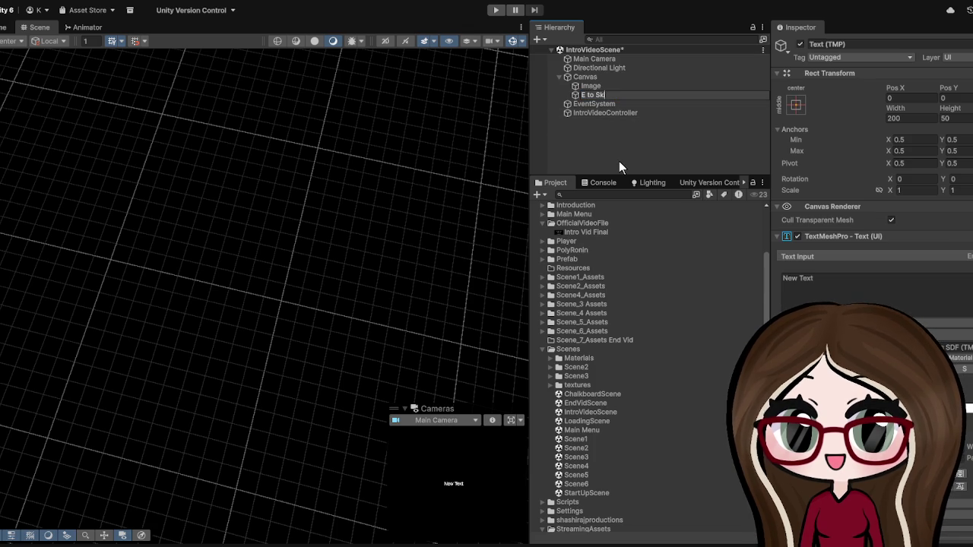
type("ip")
left_click(641, 125)
Step: Replace the label's placeholder text with '[E] to Skip'
double_click(652, 94)
left_click(917, 295)
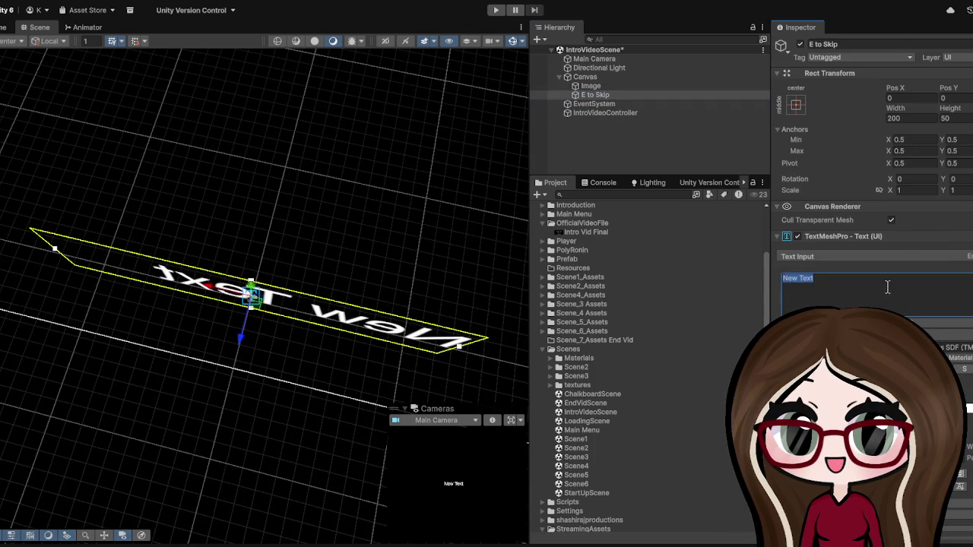
type("E To Skip")
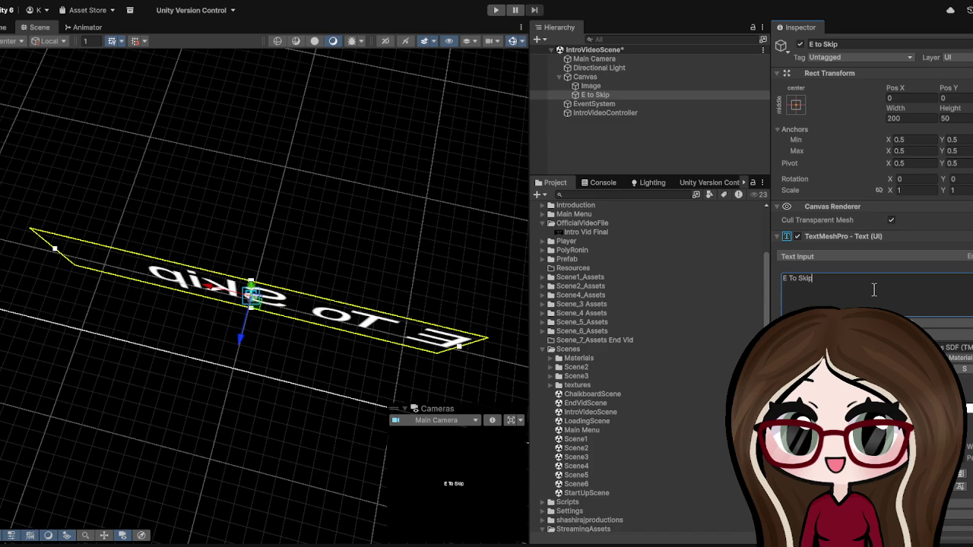
key("BackSpace")
key("BackSpace")
key("BackSpace")
type("[E] to S")
key("BackSpace")
key("BackSpace")
key("BackSpace")
type("o Skip")
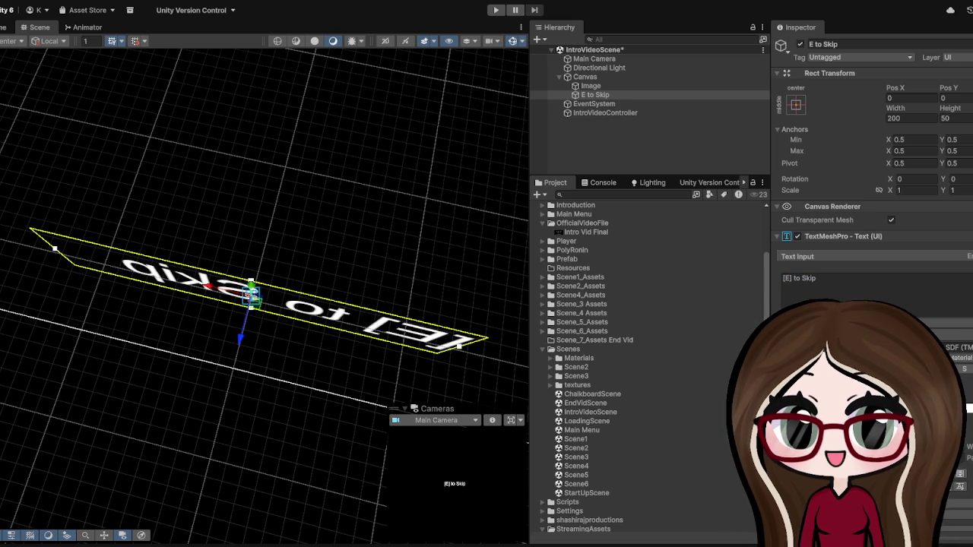
left_click(879, 280)
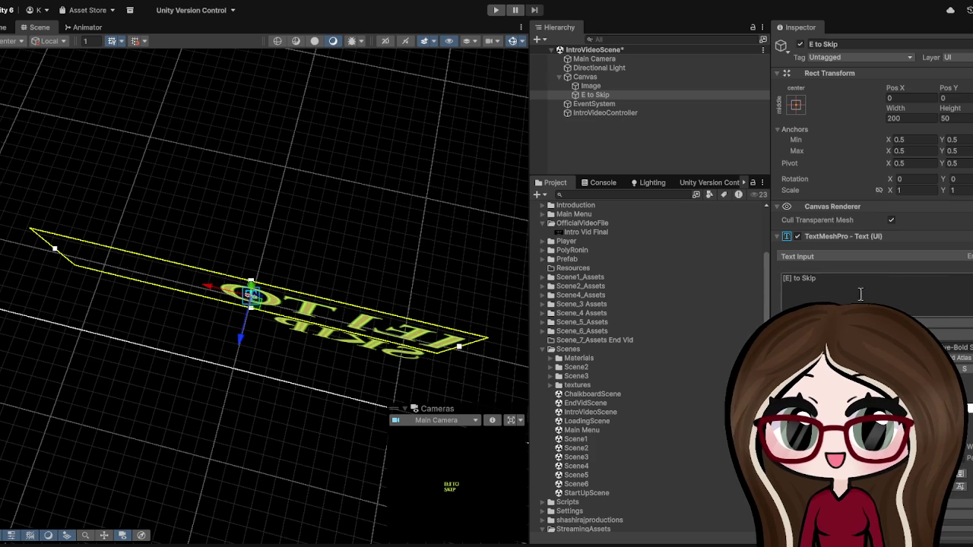
Step: Apply the bottom-right anchor preset to the E to Skip prompt and frame it in view
left_click(795, 104)
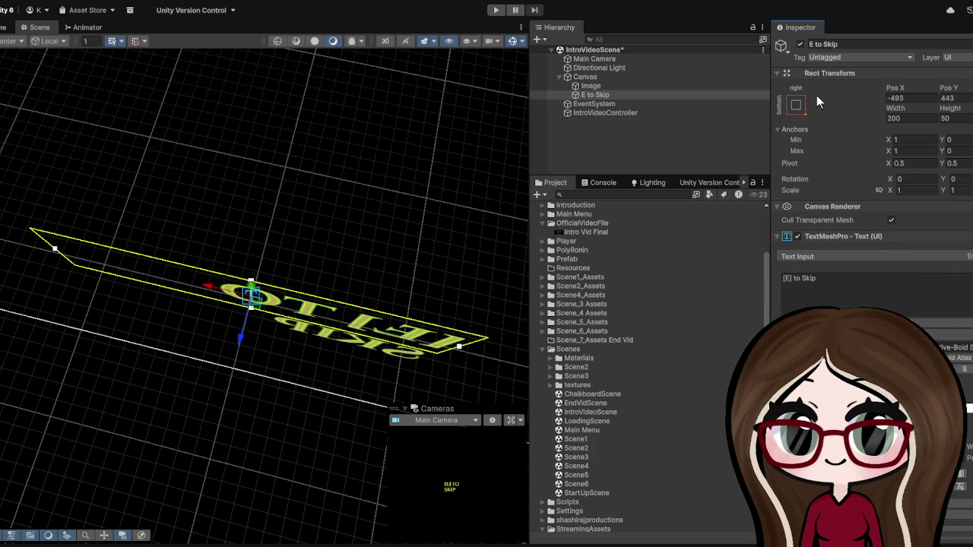
left_click(616, 95)
key("f")
mouse_move(475, 140)
left_mouse_down()
mouse_move(258, 233)
mouse_move(270, 259)
mouse_move(236, 272)
mouse_move(205, 282)
mouse_move(178, 252)
mouse_move(174, 279)
left_mouse_up()
scroll(269, 261, "down", 3)
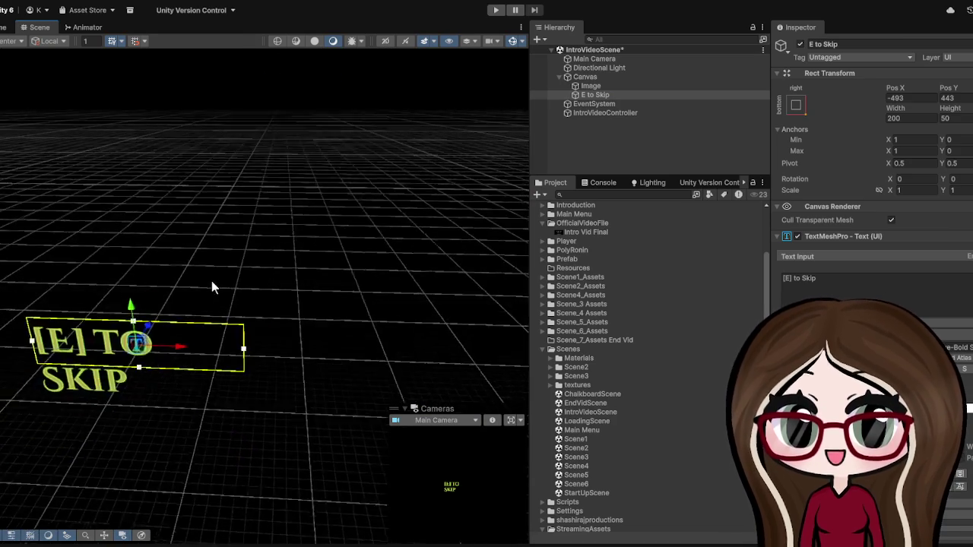
scroll(211, 281, "down", 5)
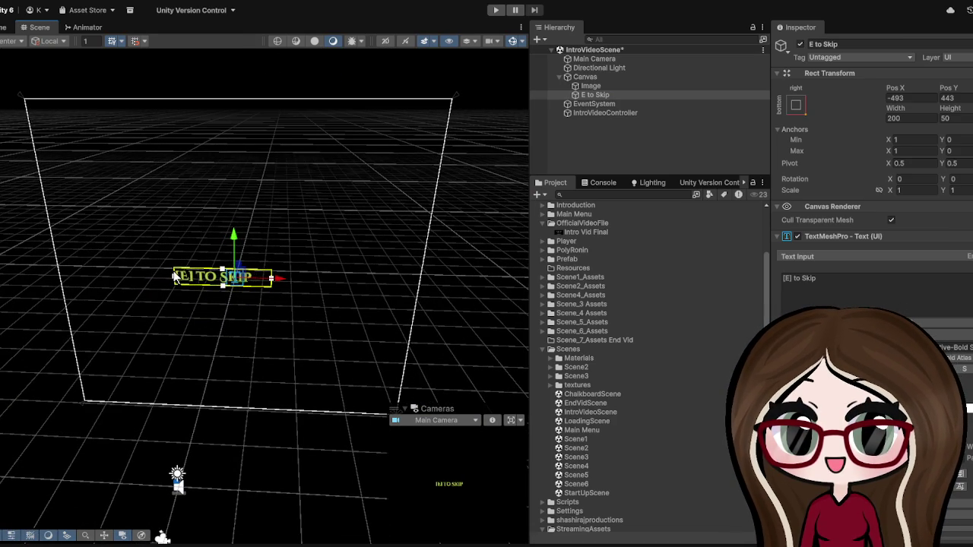
Step: Drag the prompt into the canvas's bottom-right corner and start a play test
mouse_move(278, 279)
left_mouse_down()
mouse_move(417, 290)
mouse_move(416, 280)
left_mouse_up()
left_click_drag(382, 240, 365, 374)
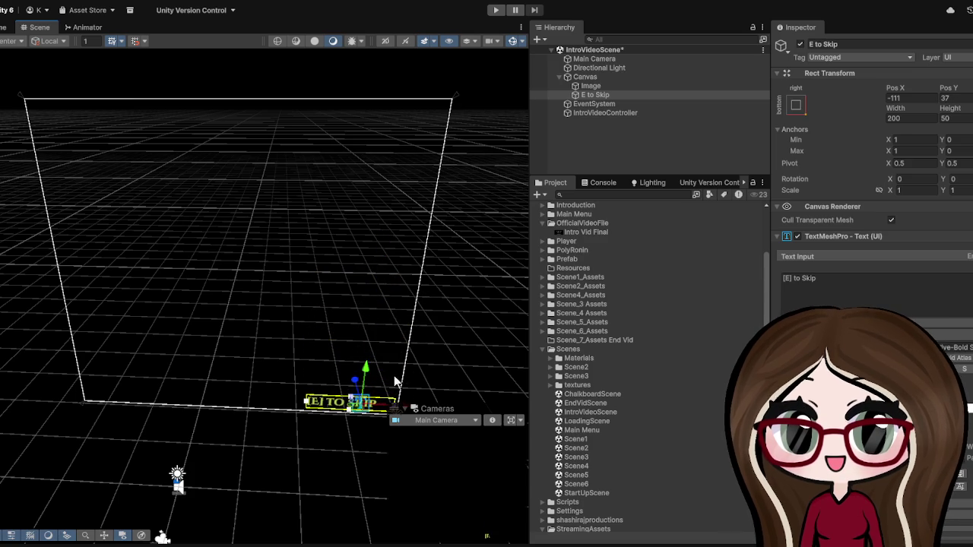
scroll(396, 399, "down", 2)
scroll(353, 289, "up", 1)
mouse_move(321, 307)
left_mouse_down()
mouse_move(355, 341)
mouse_move(372, 338)
mouse_move(332, 297)
left_mouse_up()
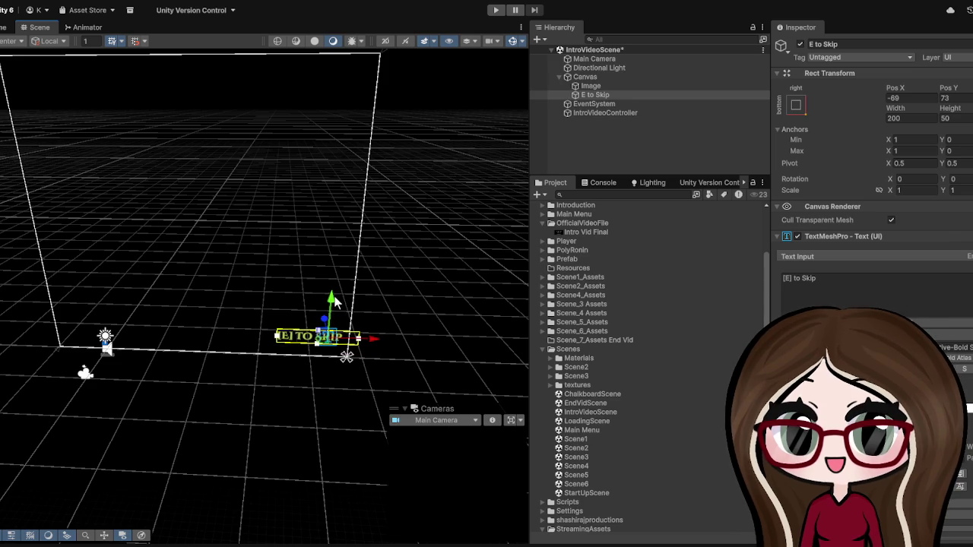
left_click(495, 10)
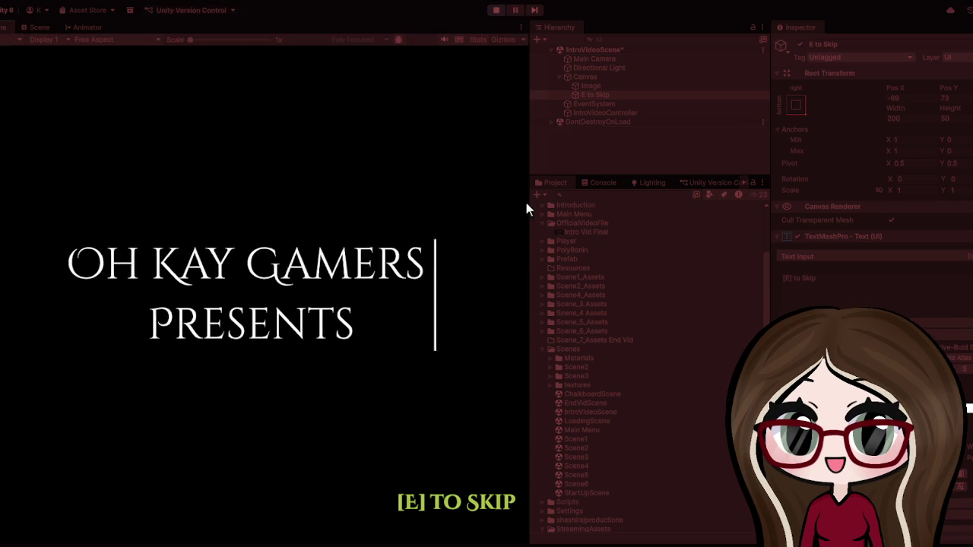
Step: Check the prompt in the Game view, stop, and nudge its position up and left
left_click_drag(530, 158, 941, 155)
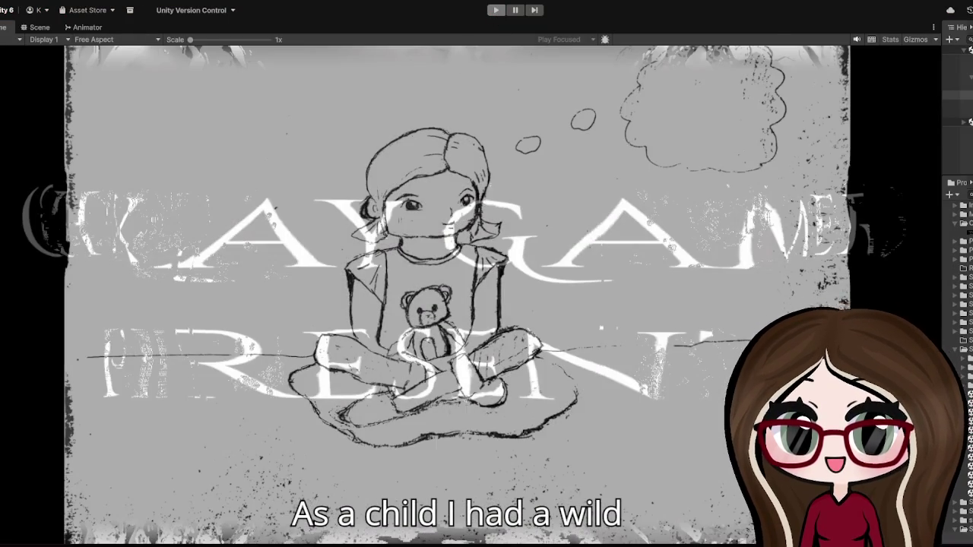
left_click(495, 10)
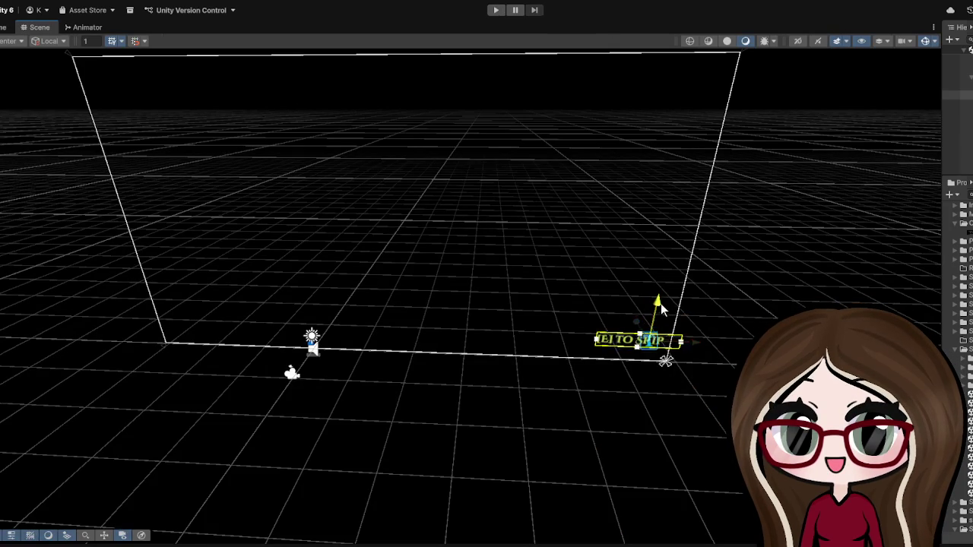
left_click_drag(660, 306, 660, 288)
left_click_drag(702, 326, 608, 327)
mouse_move(580, 283)
left_mouse_down()
mouse_move(576, 304)
mouse_move(578, 284)
left_mouse_up()
Step: Replay the intro to verify the prompt, then stop and widen the Hierarchy/Project panels
left_click(495, 10)
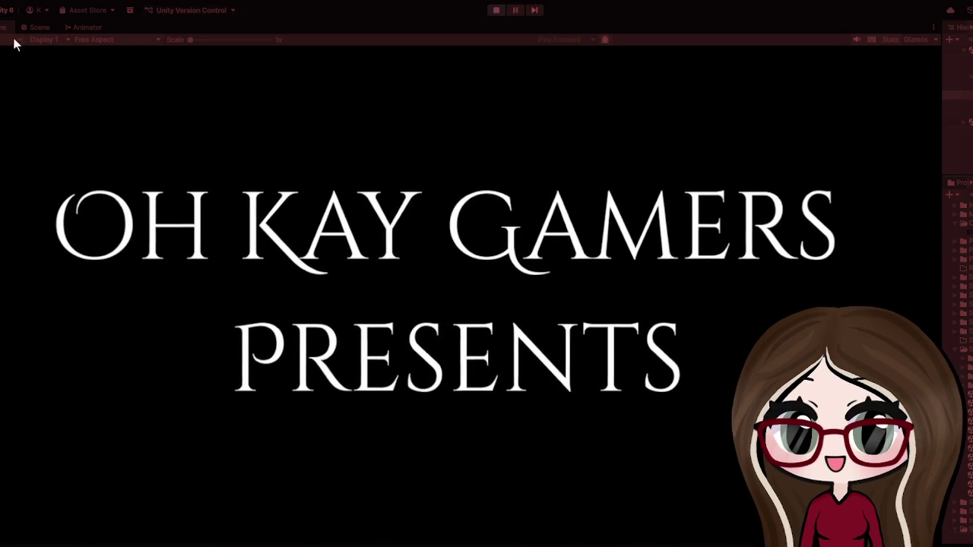
left_click(40, 27)
scroll(623, 346, "down", 2)
scroll(623, 346, "down", 3)
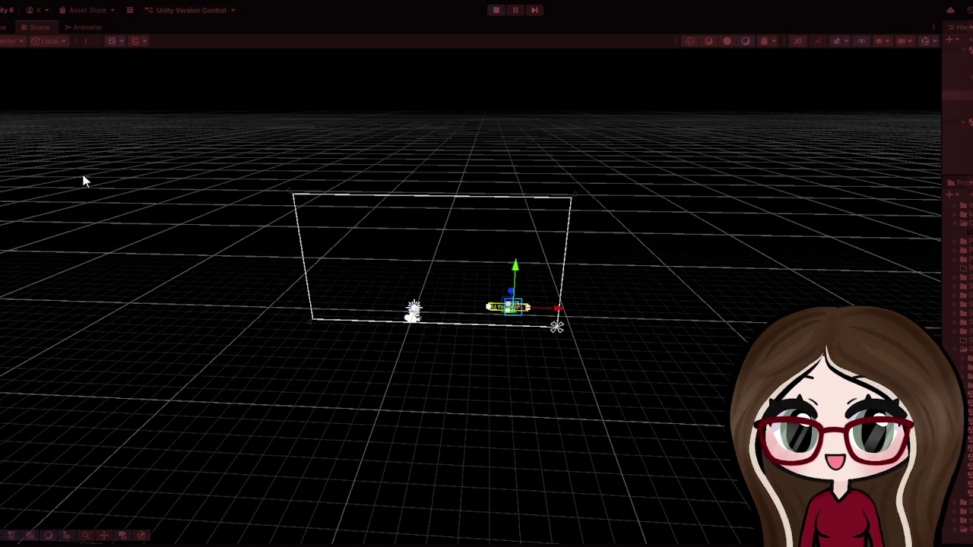
left_click(495, 11)
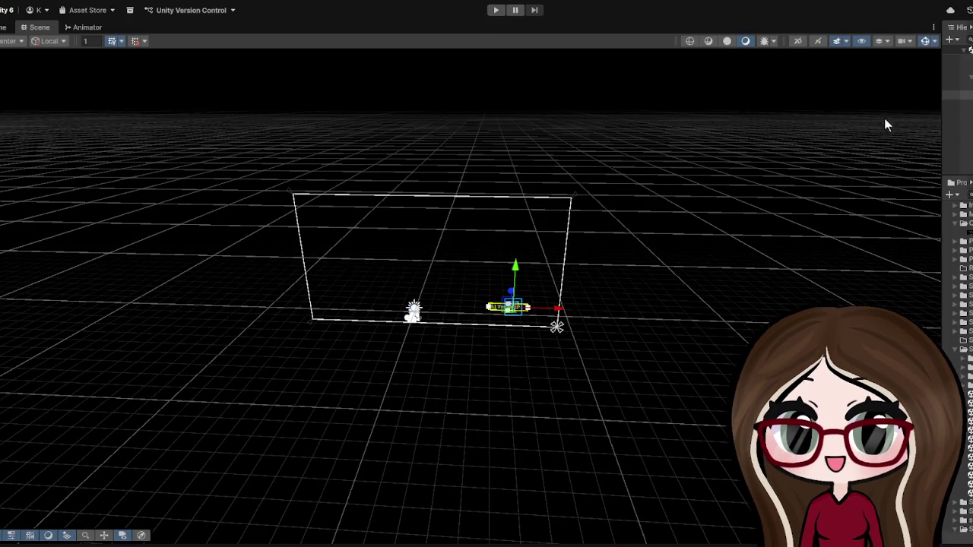
left_click_drag(942, 128, 349, 128)
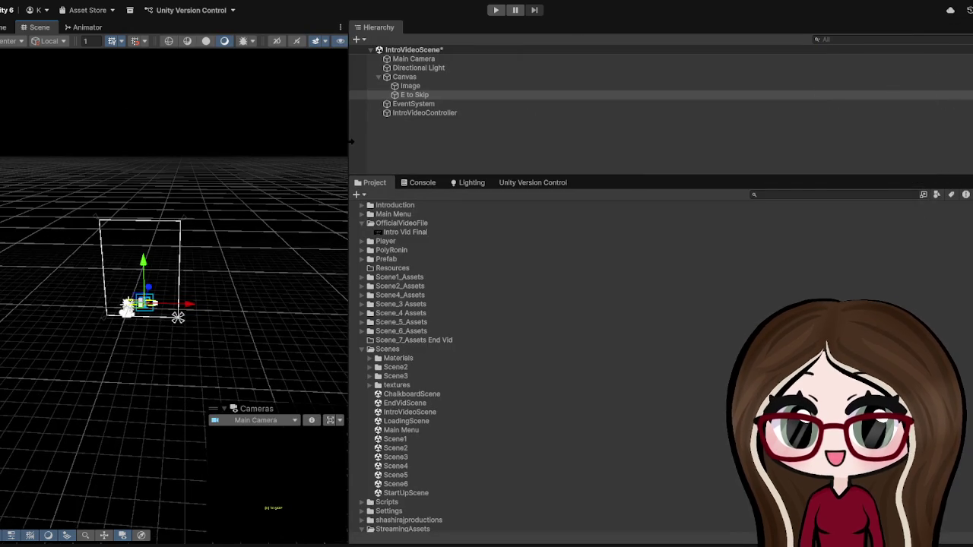
Step: Move E to Skip above Image under Canvas, then run and stop a play test
left_click(395, 94)
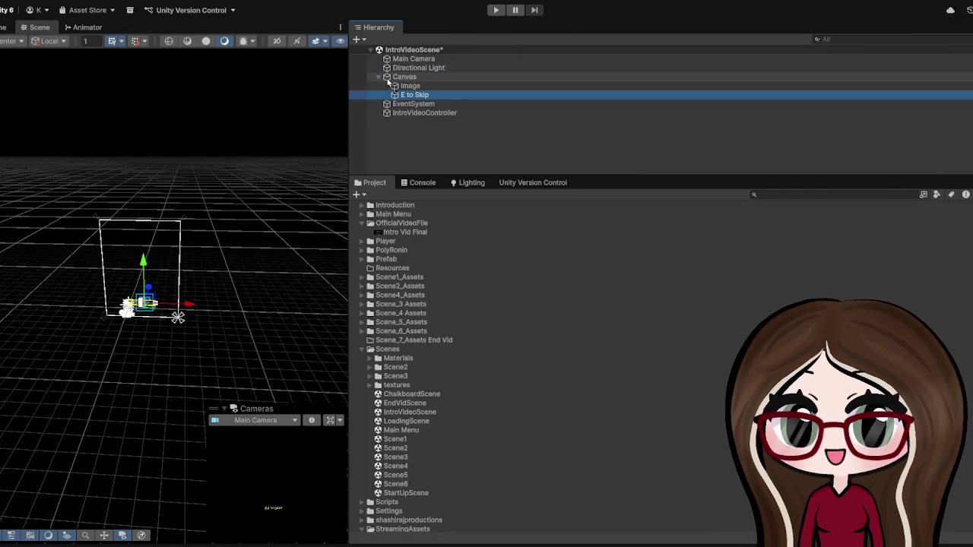
left_click_drag(427, 98, 416, 88)
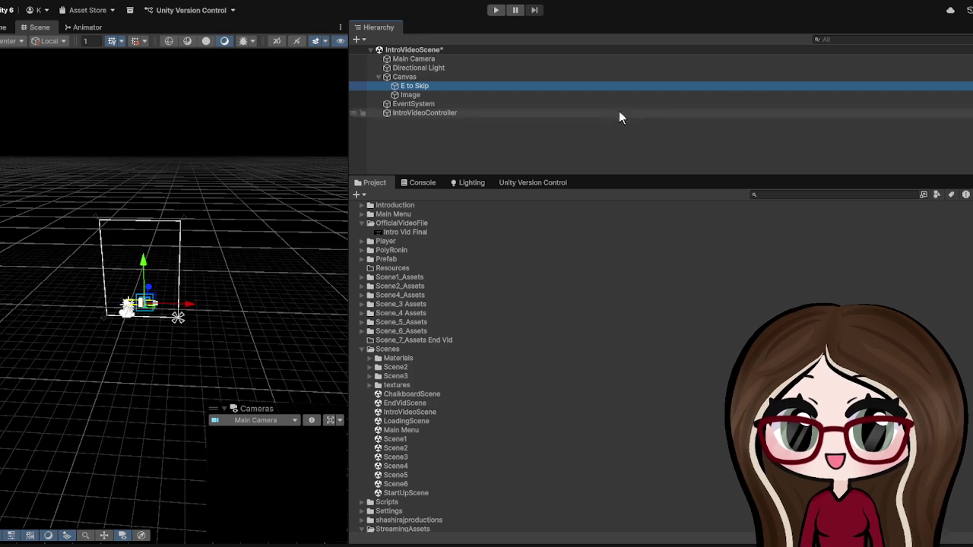
left_click(492, 10)
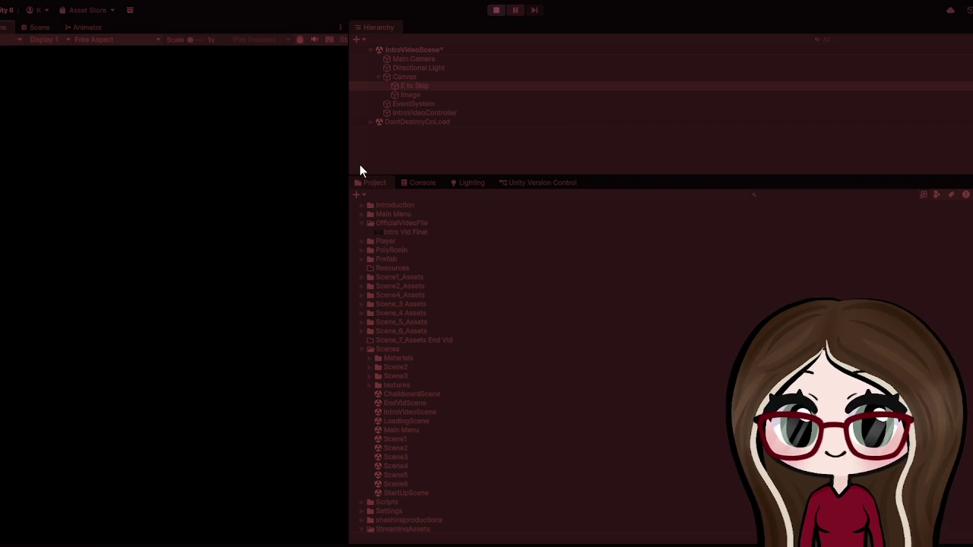
left_click_drag(349, 164, 942, 165)
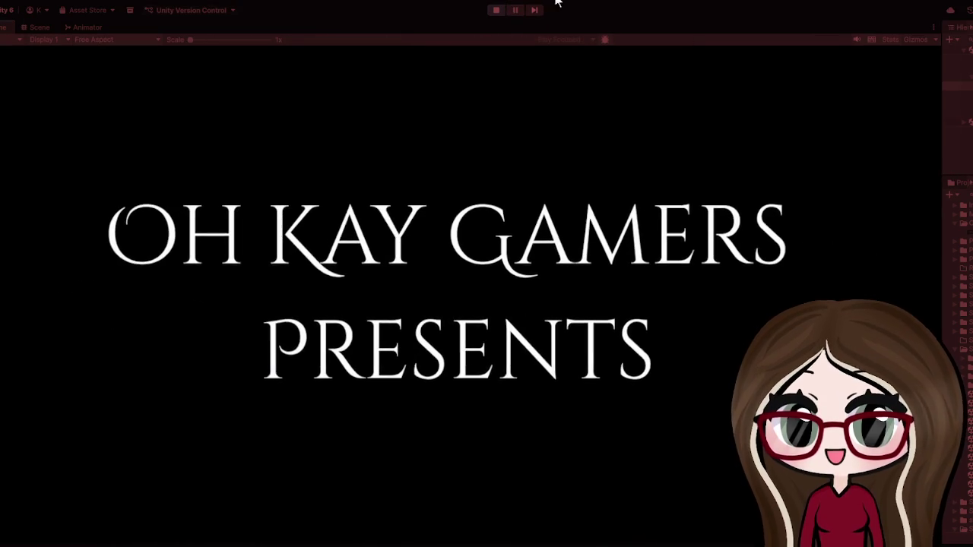
left_click(496, 11)
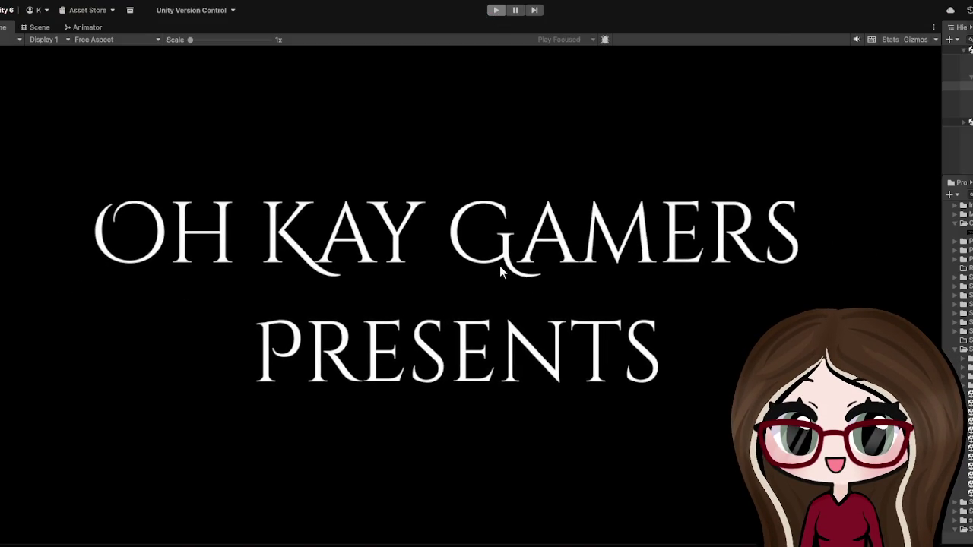
Step: Widen the Hierarchy and Project panels and scroll the project list
left_click_drag(943, 156, 676, 190)
scroll(730, 216, "down", 3)
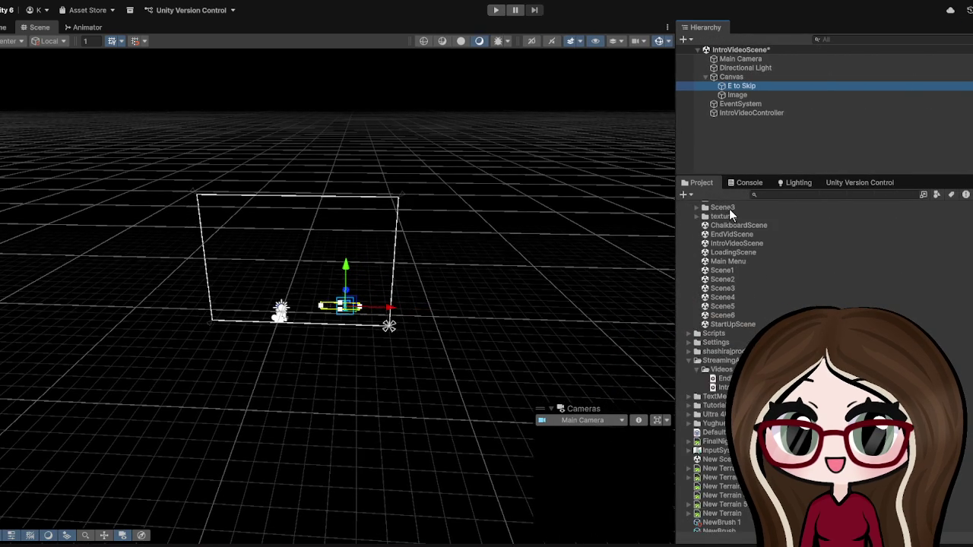
scroll(729, 212, "down", 5)
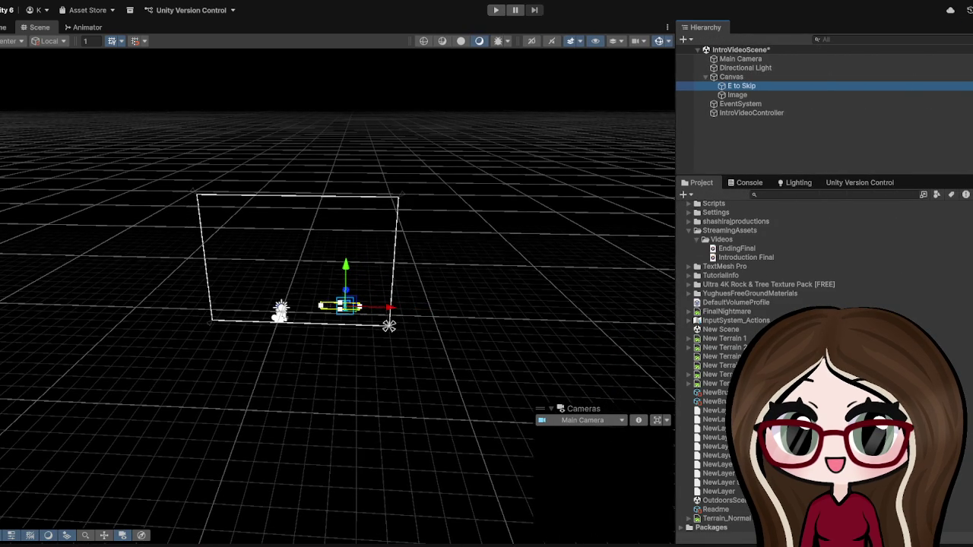